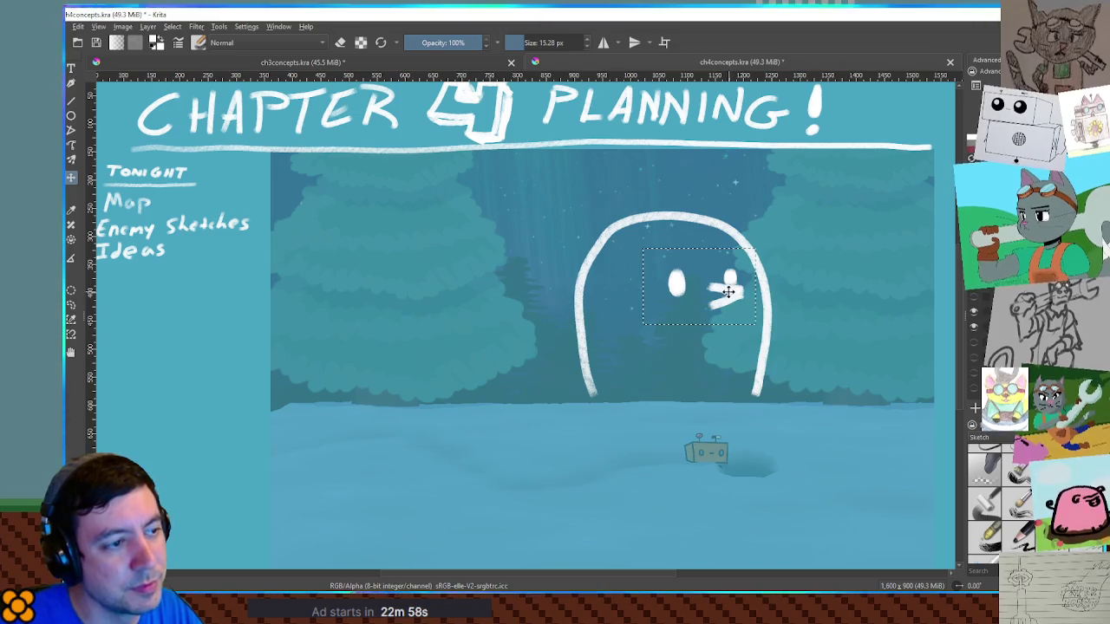
# Paint a belly curve and two webbed feet on the arch, then shift the layer left and down.
pyautogui.press('b')
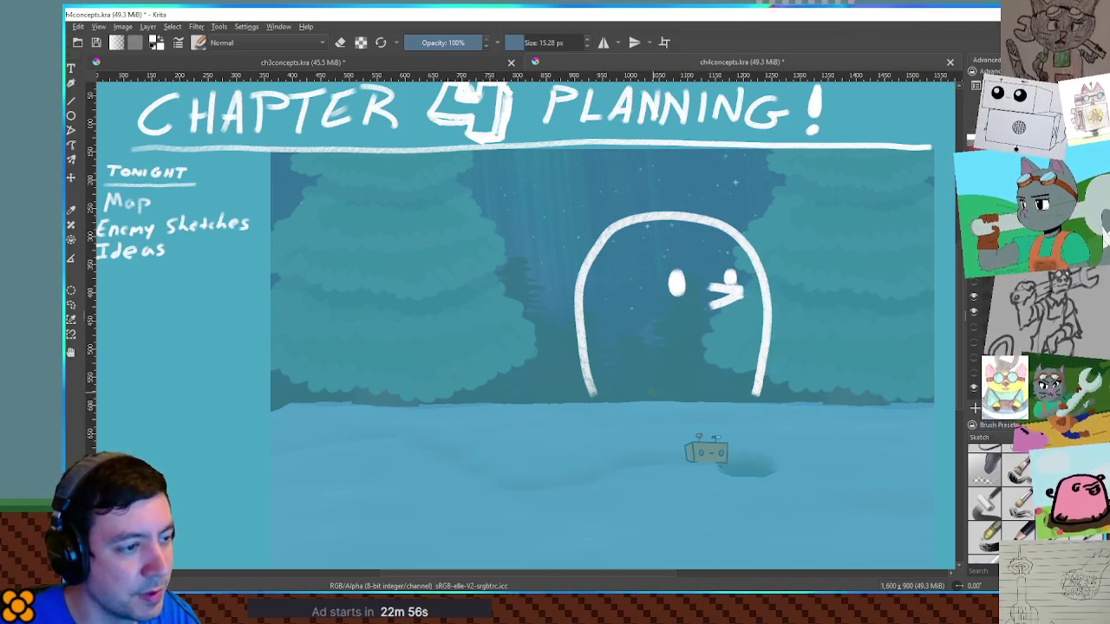
pyautogui.moveTo(646, 382)
pyautogui.mouseDown()
pyautogui.moveTo(673, 319)
pyautogui.moveTo(725, 319)
pyautogui.moveTo(747, 355)
pyautogui.moveTo(693, 312)
pyautogui.moveTo(646, 348)
pyautogui.moveTo(646, 395)
pyautogui.mouseUp()
pyautogui.hotkey('ctrl', 'z')
pyautogui.hotkey('ctrl', 'z')
pyautogui.moveTo(758, 353)
pyautogui.mouseDown()
pyautogui.moveTo(721, 323)
pyautogui.moveTo(601, 400)
pyautogui.moveTo(665, 409)
pyautogui.mouseUp()
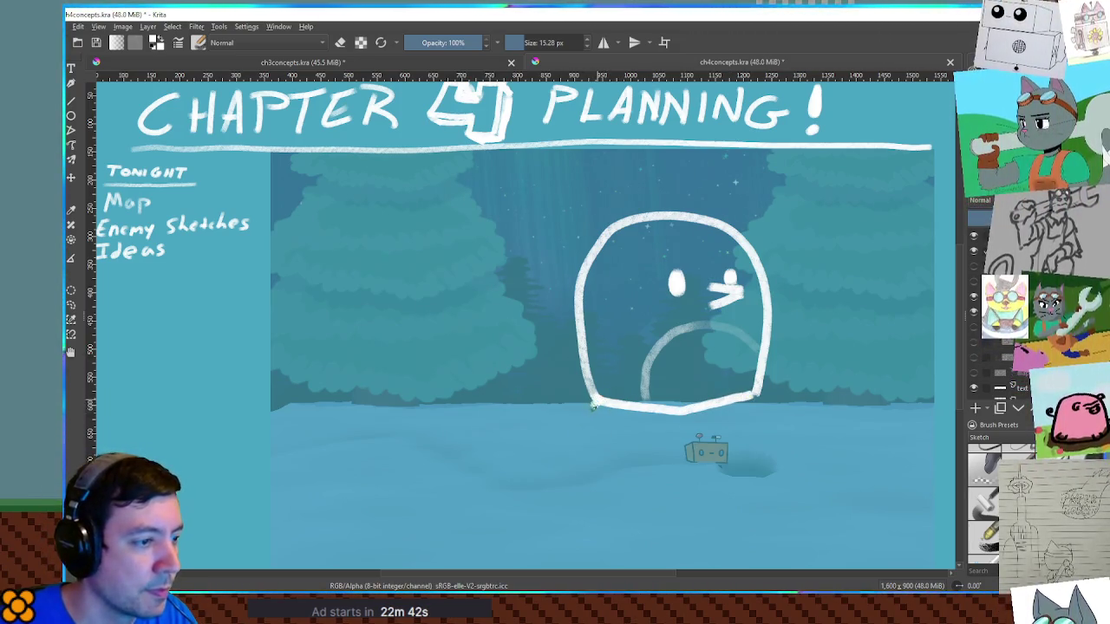
pyautogui.moveTo(588, 399)
pyautogui.mouseDown()
pyautogui.moveTo(561, 412)
pyautogui.moveTo(601, 426)
pyautogui.mouseUp()
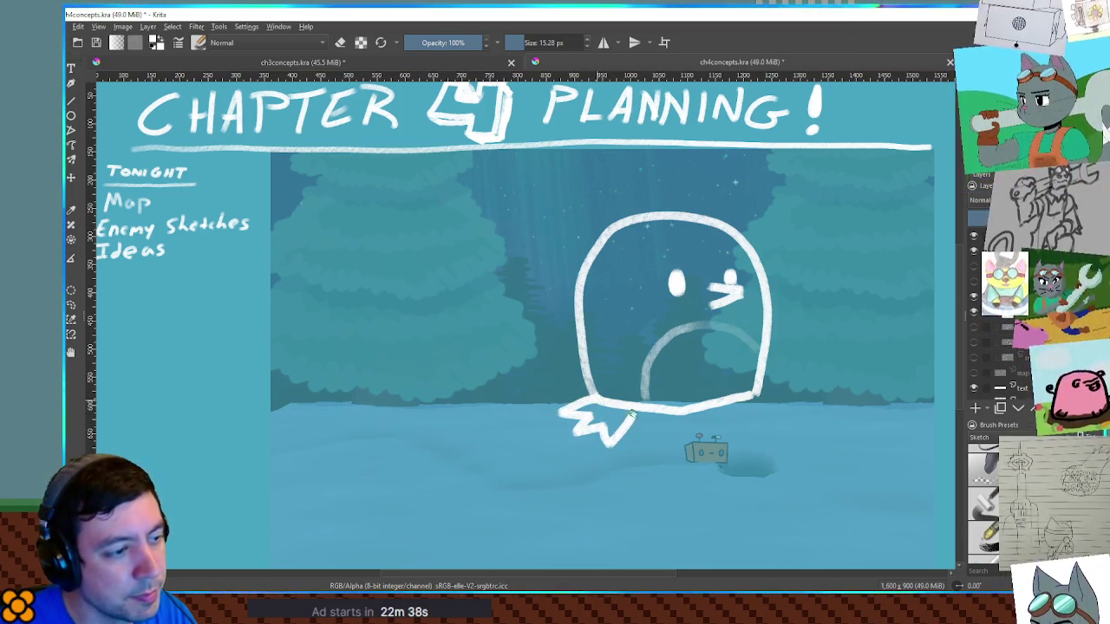
pyautogui.moveTo(791, 411); pyautogui.dragTo(768, 414)
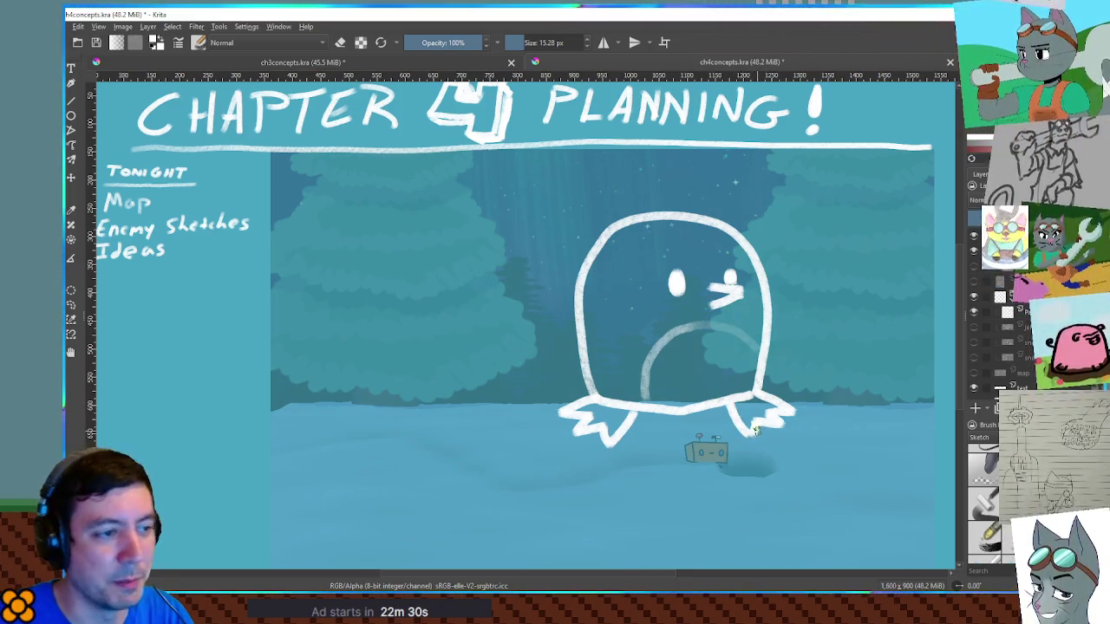
pyautogui.press('t')
pyautogui.moveTo(709, 292); pyautogui.dragTo(538, 354)
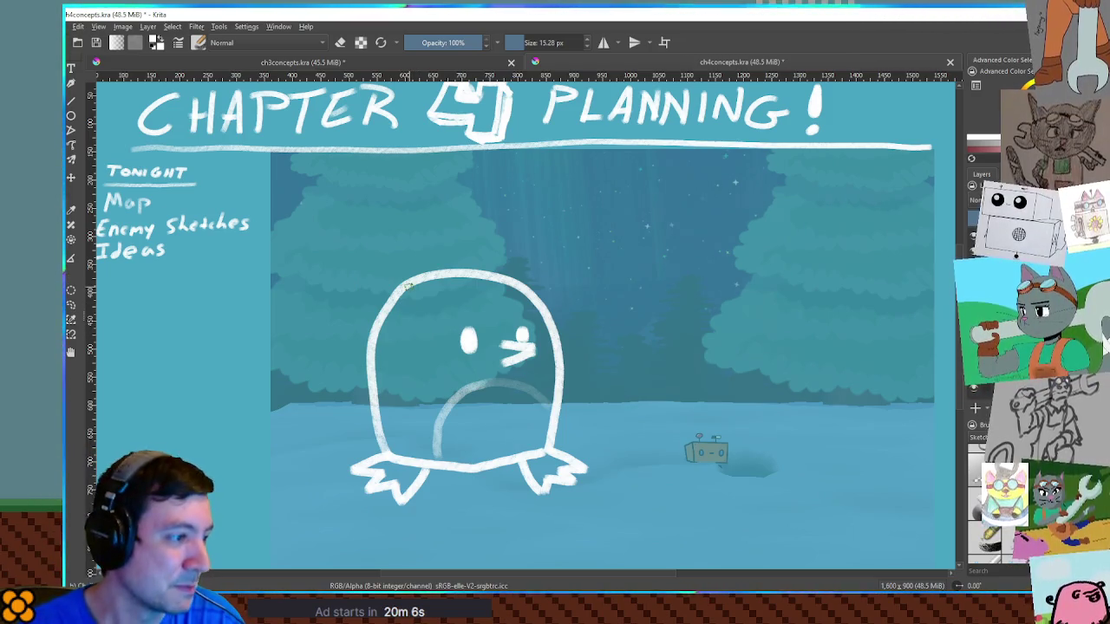
# Sketch a bow stroke above the penguin's head.
pyautogui.moveTo(394, 293); pyautogui.dragTo(443, 257)
pyautogui.hotkey('ctrl', 'z')
pyautogui.moveTo(398, 288)
pyautogui.mouseDown()
pyautogui.moveTo(395, 251)
pyautogui.moveTo(486, 271)
pyautogui.mouseUp()
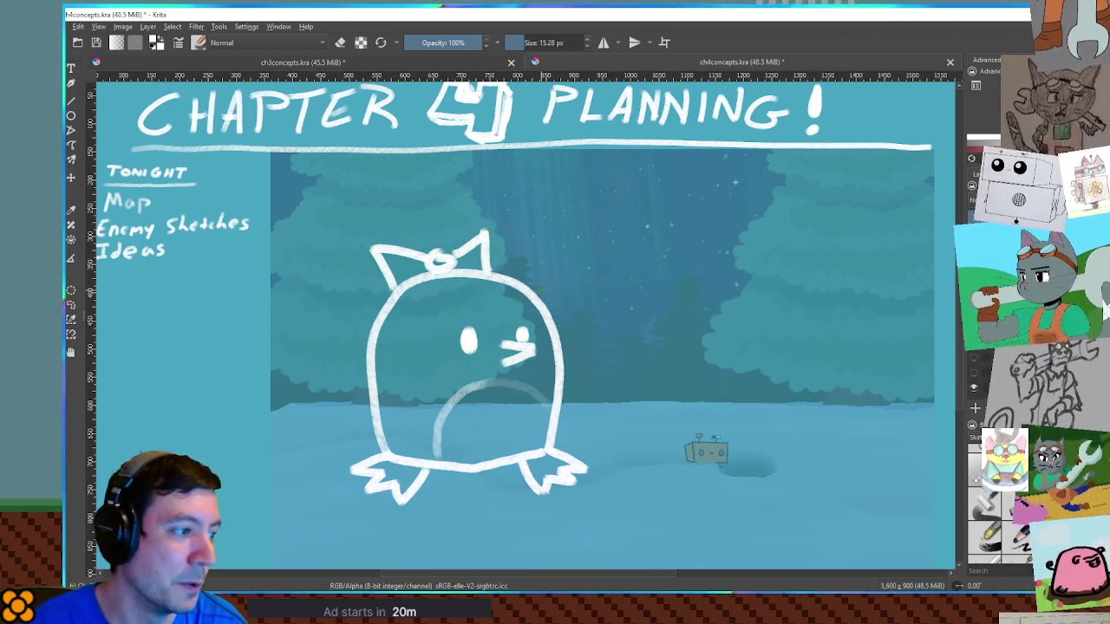
pyautogui.hotkey('ctrl', 'z')
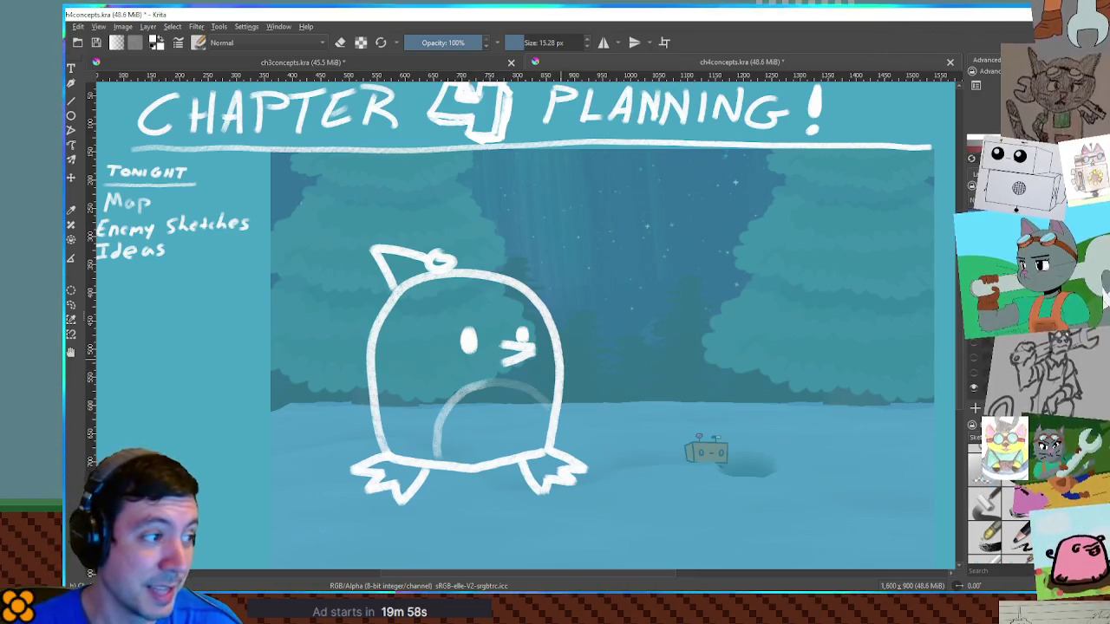
pyautogui.hotkey('ctrl', 'z')
pyautogui.hotkey('ctrl', 'z')
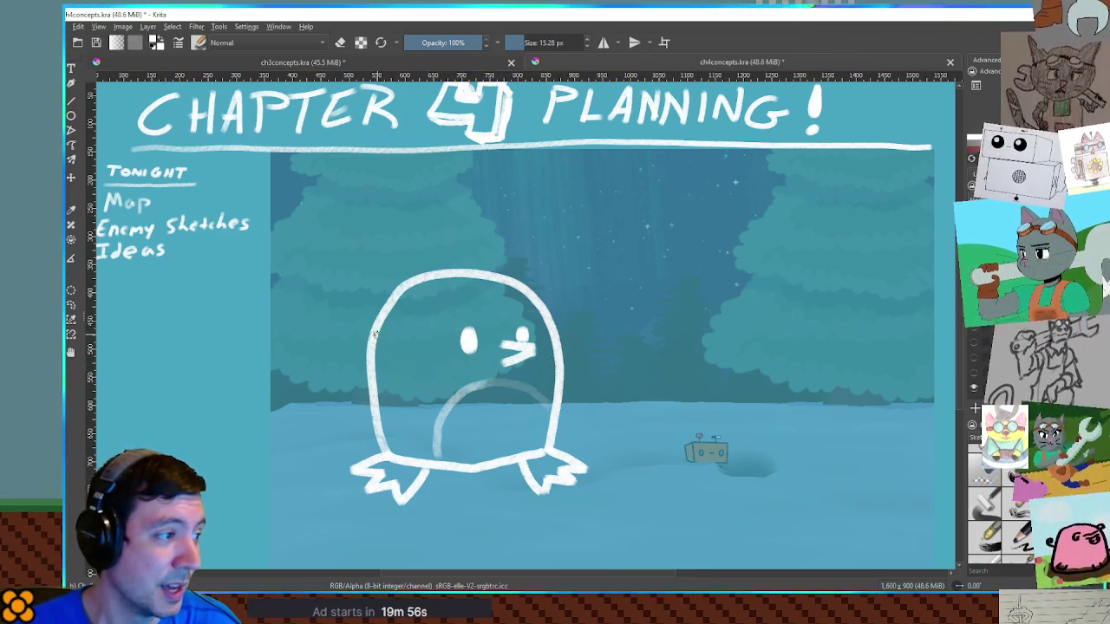
pyautogui.moveTo(375, 348)
pyautogui.mouseDown()
pyautogui.moveTo(505, 260)
pyautogui.moveTo(581, 284)
pyautogui.moveTo(549, 311)
pyautogui.mouseUp()
pyautogui.moveTo(438, 303); pyautogui.dragTo(544, 316)
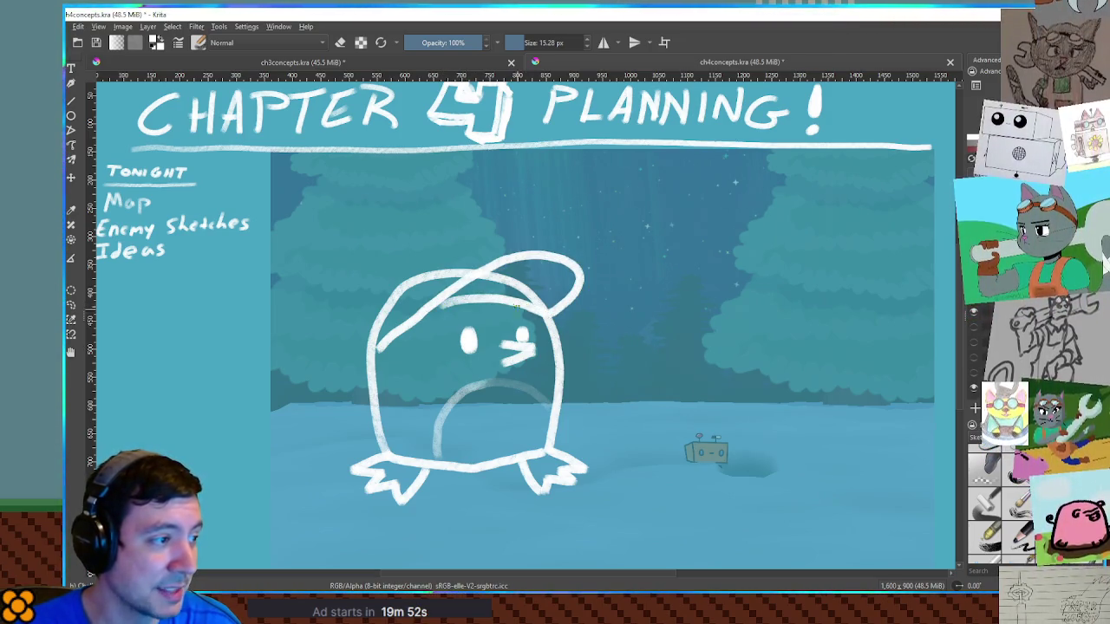
pyautogui.press('e')
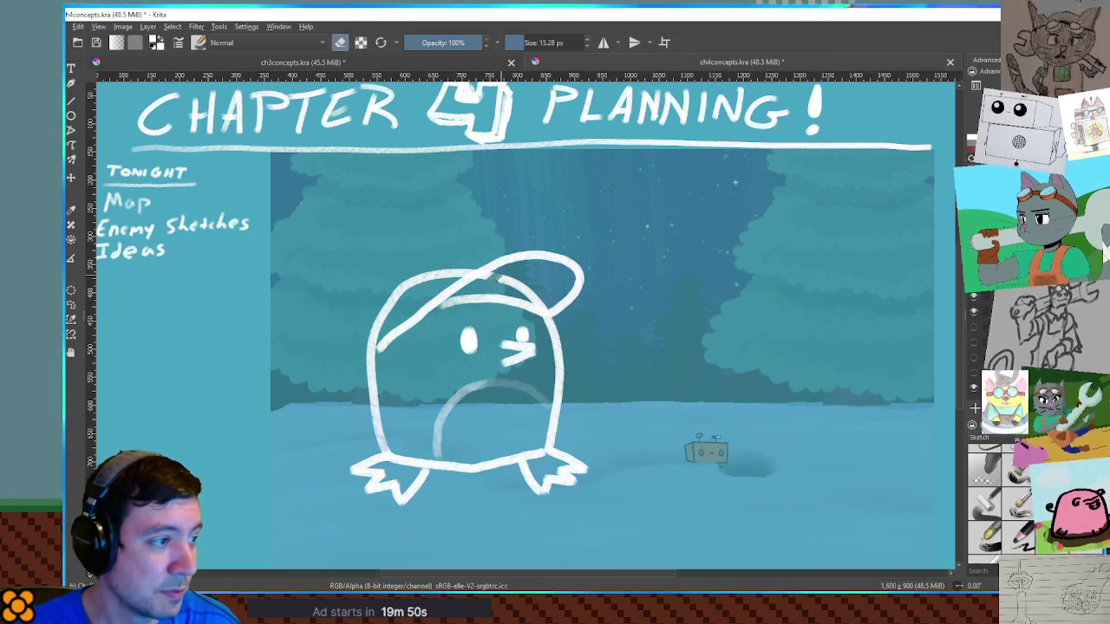
pyautogui.moveTo(512, 283); pyautogui.dragTo(520, 288)
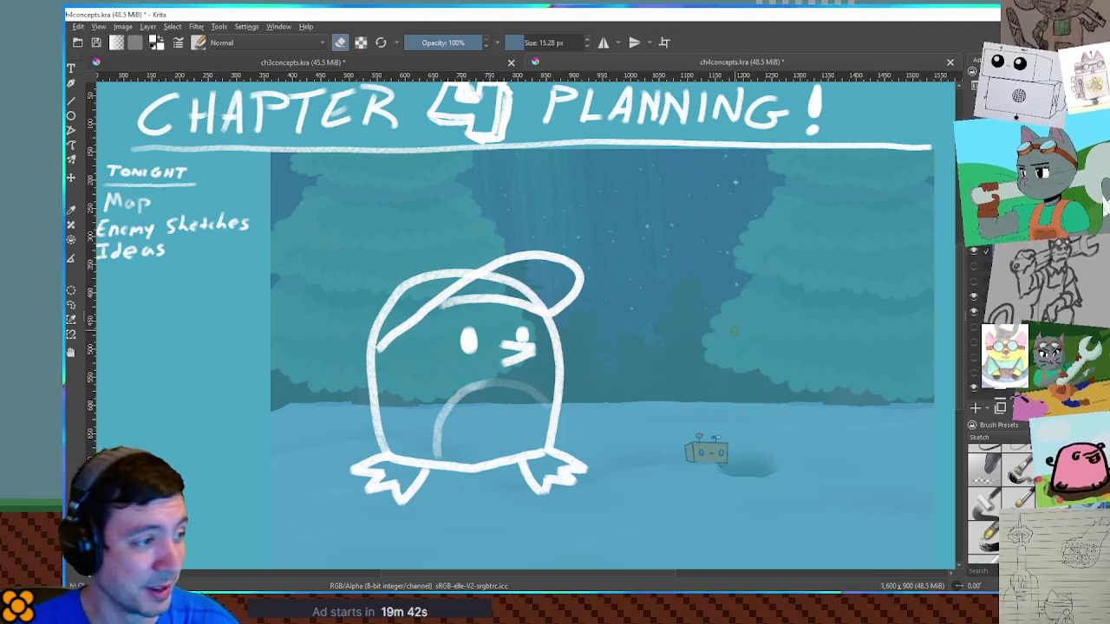
pyautogui.hotkey('ctrl', 'z')
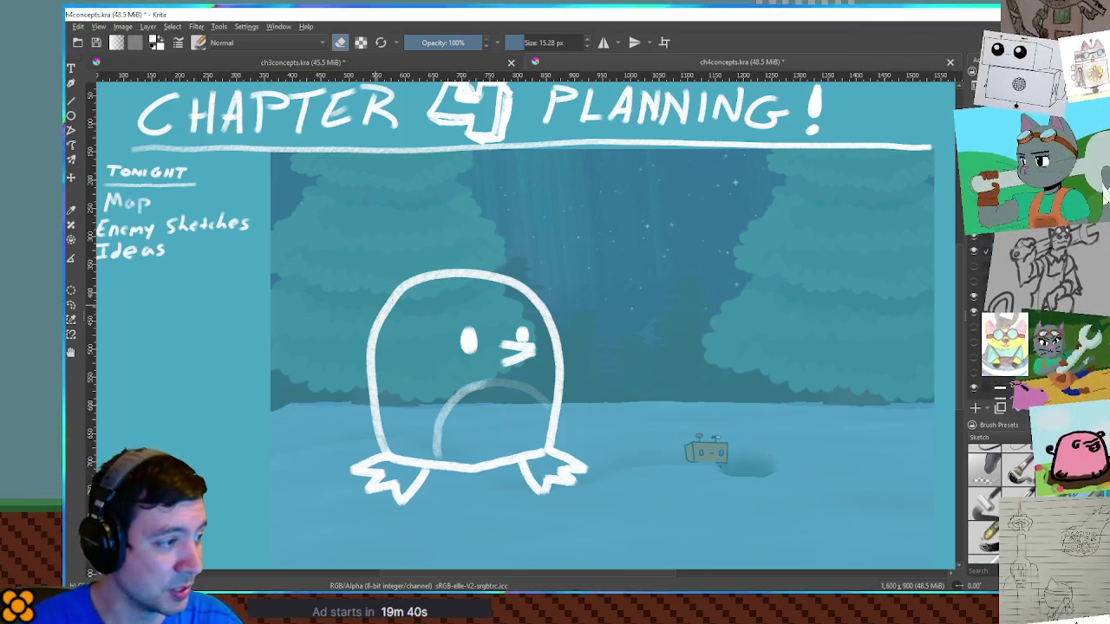
pyautogui.press('e')
pyautogui.moveTo(378, 321)
pyautogui.mouseDown()
pyautogui.moveTo(551, 260)
pyautogui.moveTo(538, 288)
pyautogui.mouseUp()
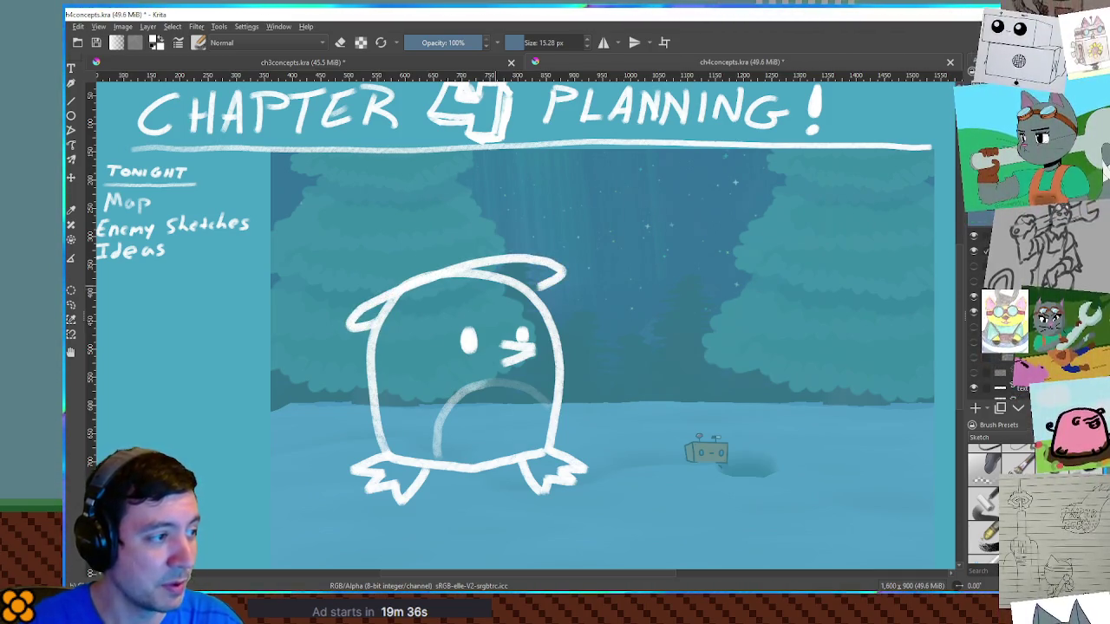
pyautogui.moveTo(375, 295)
pyautogui.mouseDown()
pyautogui.moveTo(417, 239)
pyautogui.moveTo(494, 251)
pyautogui.moveTo(505, 265)
pyautogui.mouseUp()
pyautogui.moveTo(354, 293)
pyautogui.mouseDown()
pyautogui.moveTo(372, 280)
pyautogui.moveTo(390, 301)
pyautogui.mouseUp()
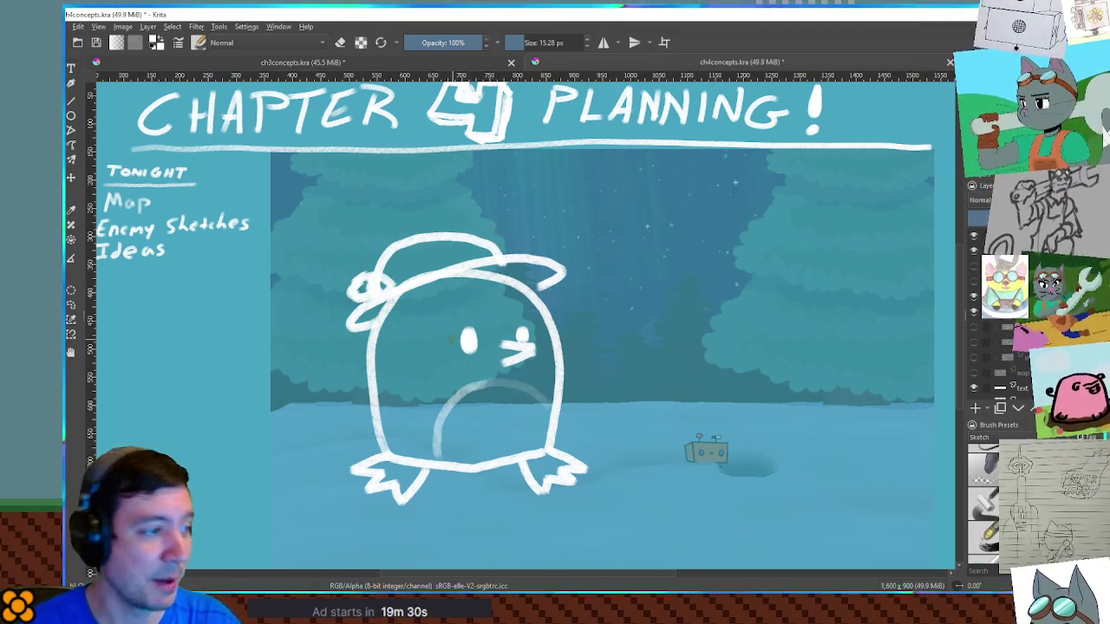
pyautogui.hotkey('ctrl', 'z')
pyautogui.hotkey('ctrl', 'z')
pyautogui.hotkey('ctrl', 'z')
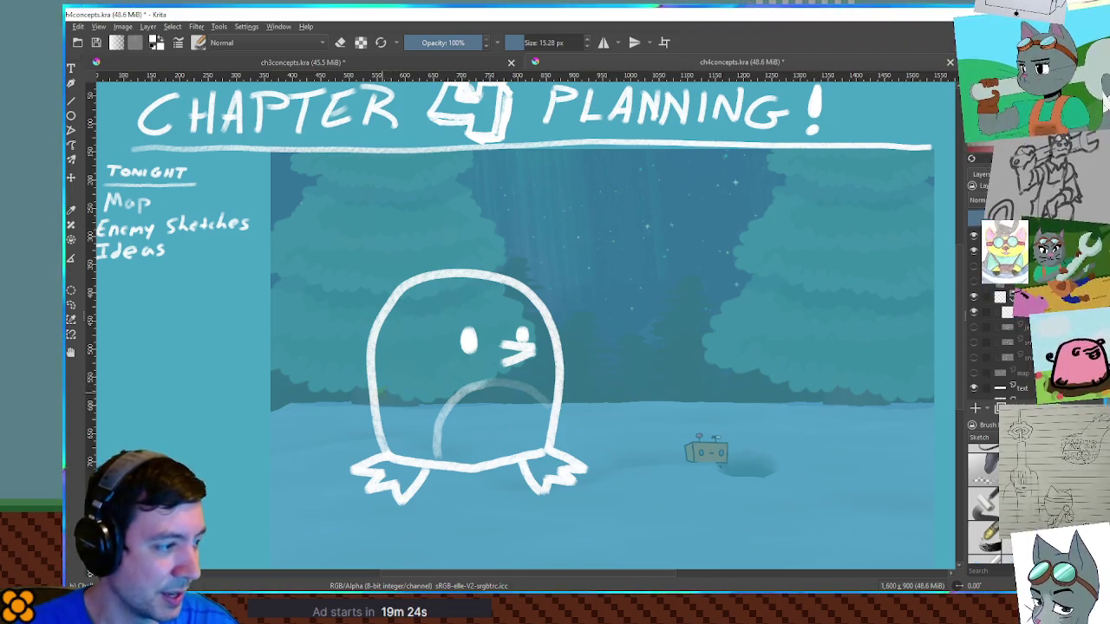
# Extend the right wing downward and redraw a curled left arm inside the body.
pyautogui.moveTo(577, 404)
pyautogui.mouseDown()
pyautogui.moveTo(579, 423)
pyautogui.moveTo(553, 433)
pyautogui.mouseUp()
pyautogui.click(392, 383)
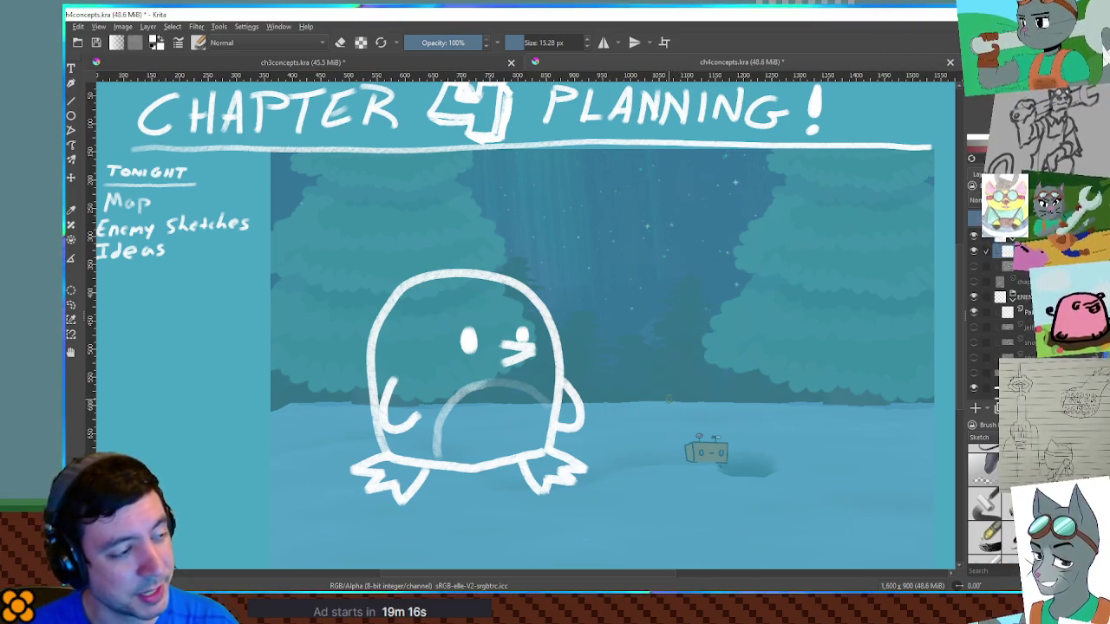
pyautogui.hotkey('ctrl', 'z')
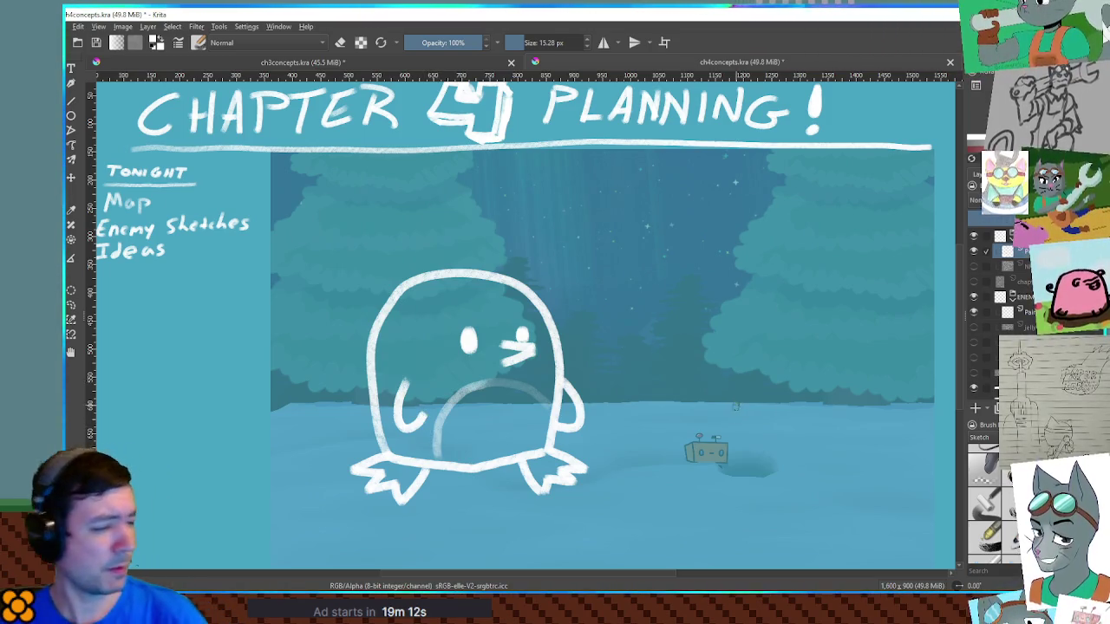
pyautogui.hotkey('ctrl', 'z')
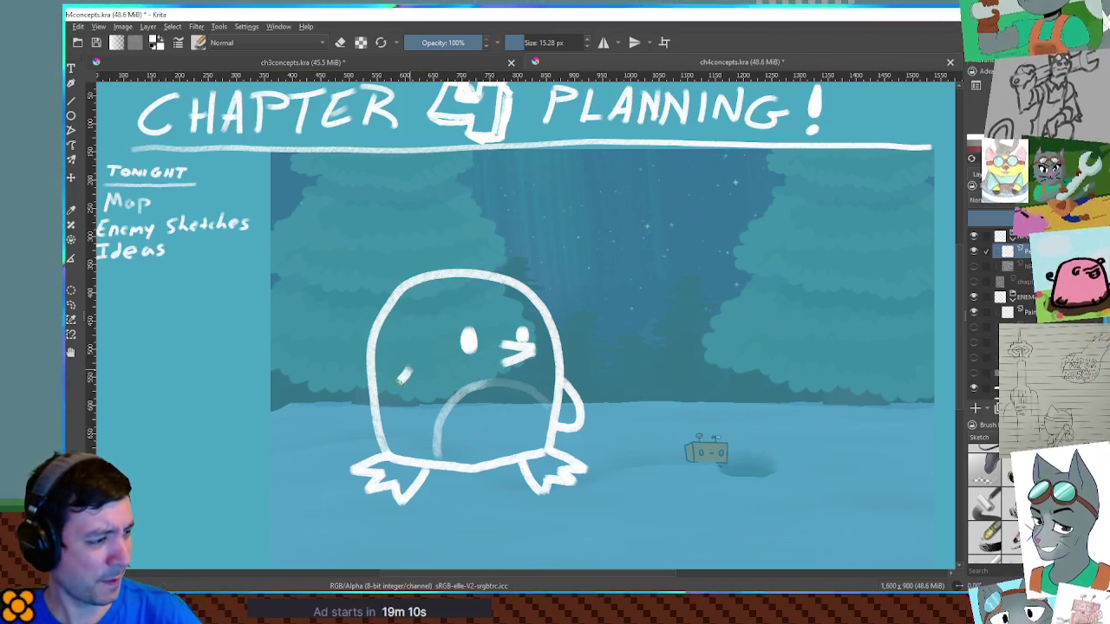
pyautogui.moveTo(407, 371)
pyautogui.mouseDown()
pyautogui.moveTo(392, 425)
pyautogui.moveTo(430, 420)
pyautogui.mouseUp()
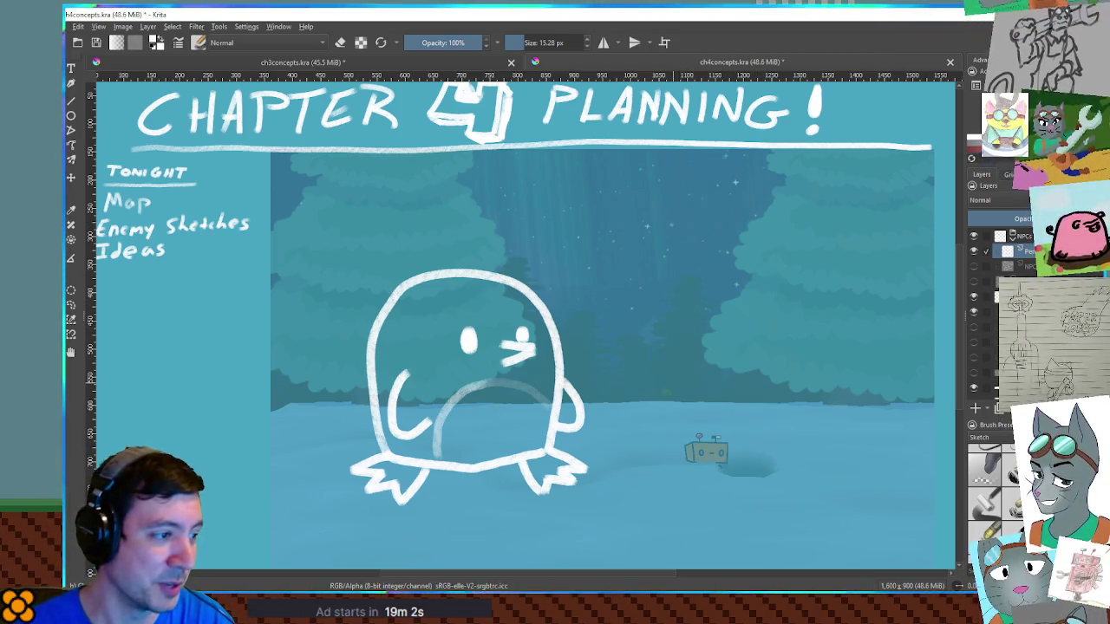
# Draw a tall arch over the robot after several undone attempts.
pyautogui.moveTo(691, 449)
pyautogui.mouseDown()
pyautogui.moveTo(720, 286)
pyautogui.moveTo(795, 240)
pyautogui.moveTo(848, 420)
pyautogui.mouseUp()
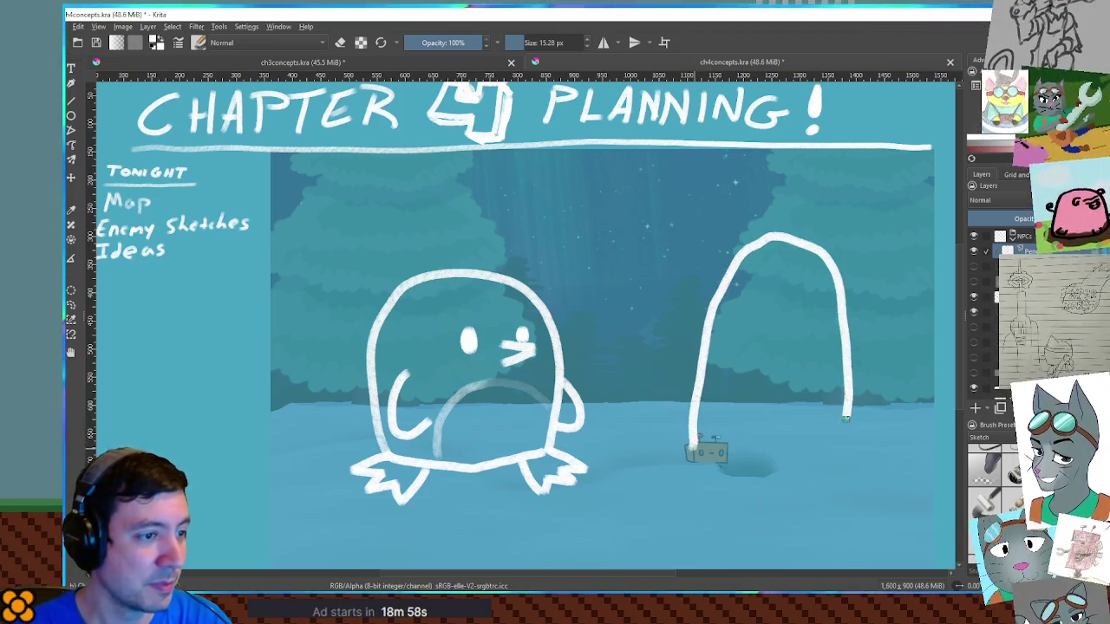
pyautogui.hotkey('ctrl', 'z')
pyautogui.moveTo(661, 452)
pyautogui.mouseDown()
pyautogui.moveTo(734, 253)
pyautogui.moveTo(786, 201)
pyautogui.moveTo(846, 312)
pyautogui.moveTo(874, 452)
pyautogui.mouseUp()
pyautogui.hotkey('ctrl', 'z')
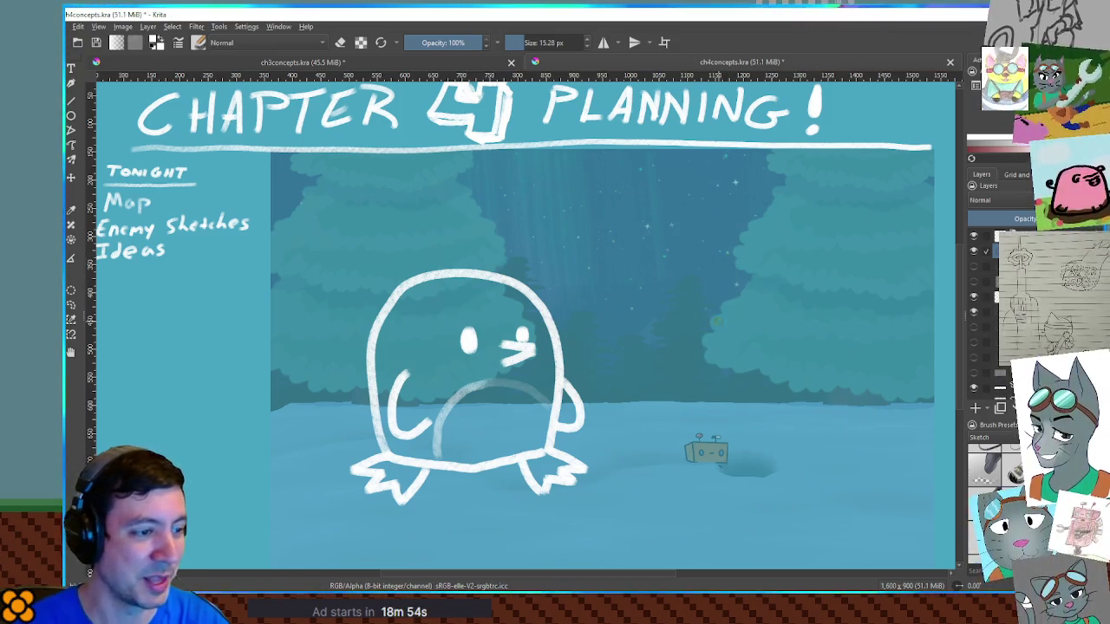
pyautogui.moveTo(667, 459)
pyautogui.mouseDown()
pyautogui.moveTo(673, 321)
pyautogui.moveTo(733, 211)
pyautogui.mouseUp()
pyautogui.hotkey('ctrl', 'z')
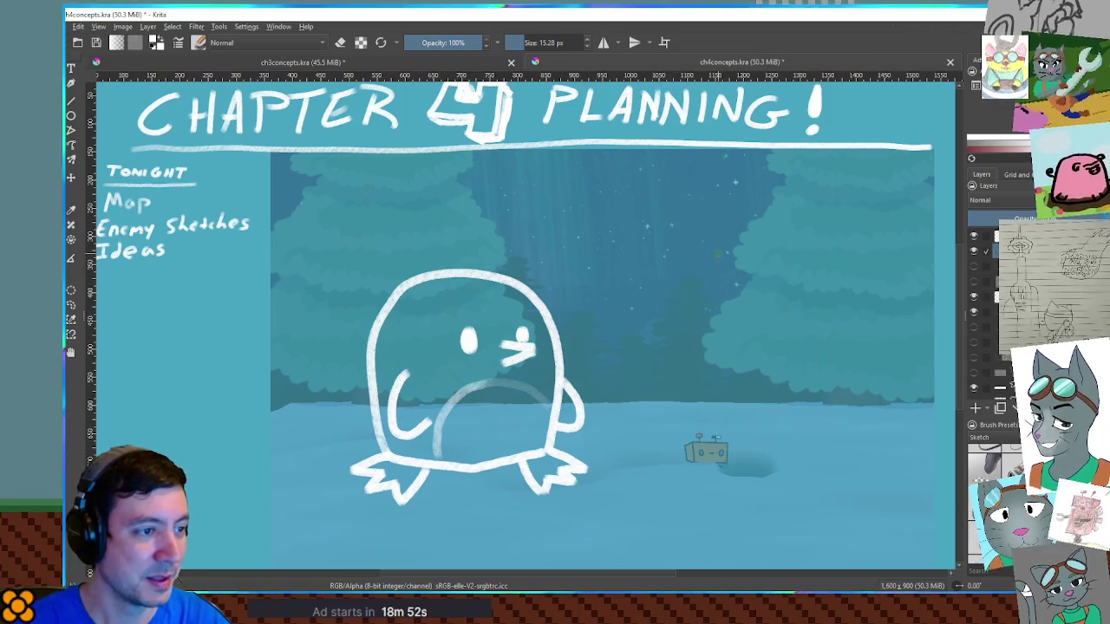
pyautogui.moveTo(660, 446)
pyautogui.mouseDown()
pyautogui.moveTo(664, 314)
pyautogui.moveTo(738, 210)
pyautogui.moveTo(815, 247)
pyautogui.moveTo(832, 472)
pyautogui.mouseUp()
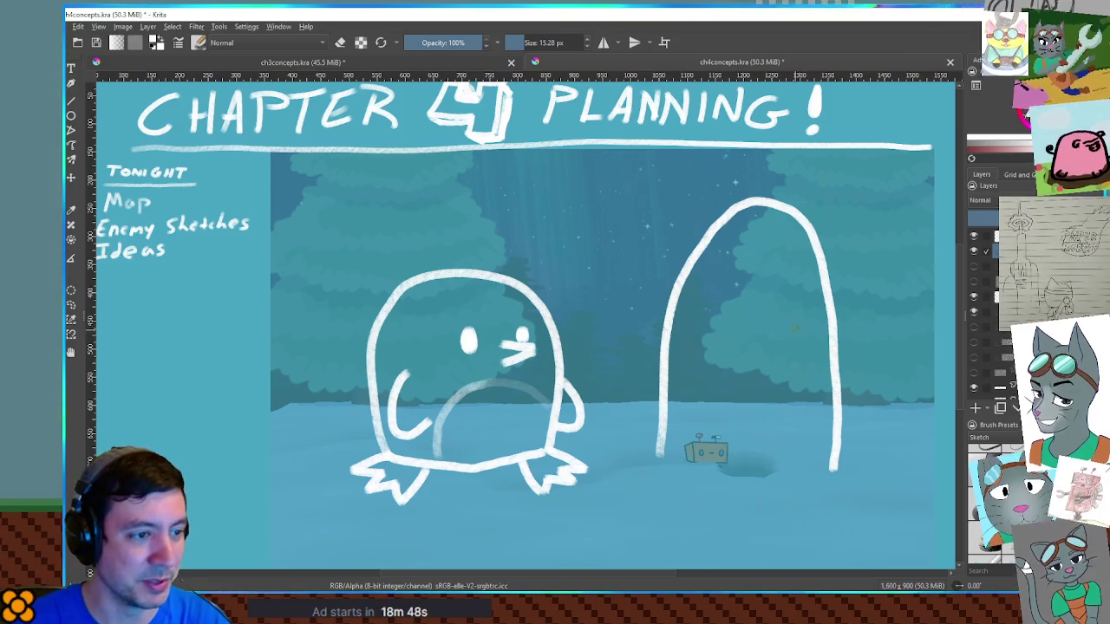
# Give the right arch an eye, flippers, a closed bottom and two webbed feet.
pyautogui.moveTo(786, 271); pyautogui.dragTo(814, 278)
pyautogui.click(771, 253)
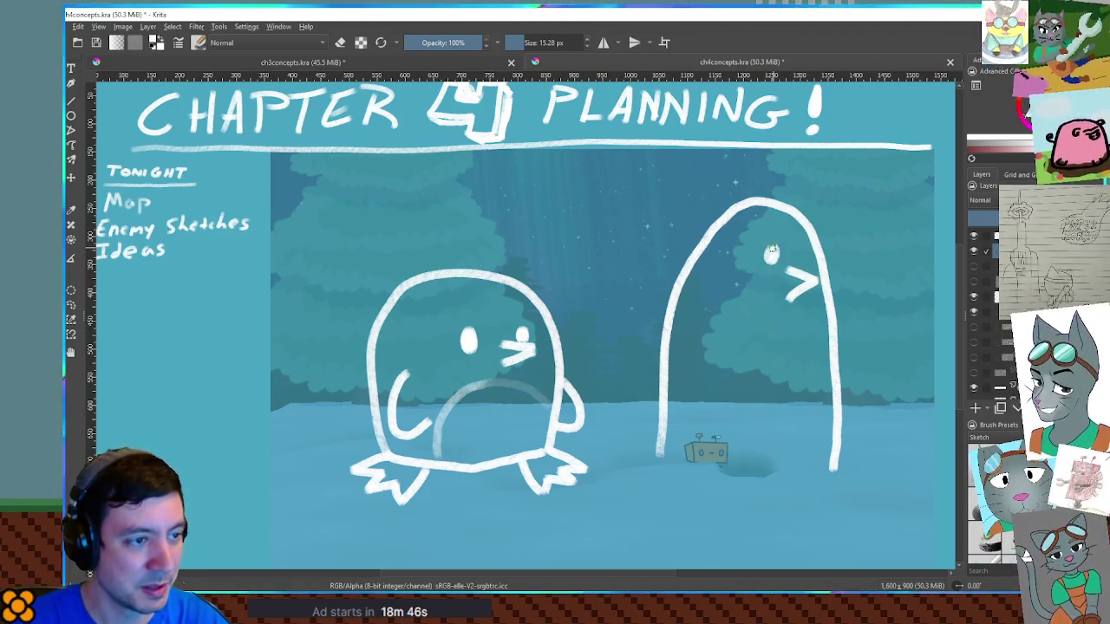
pyautogui.moveTo(701, 327)
pyautogui.mouseDown()
pyautogui.moveTo(676, 386)
pyautogui.moveTo(702, 401)
pyautogui.mouseUp()
pyautogui.moveTo(830, 342); pyautogui.dragTo(837, 391)
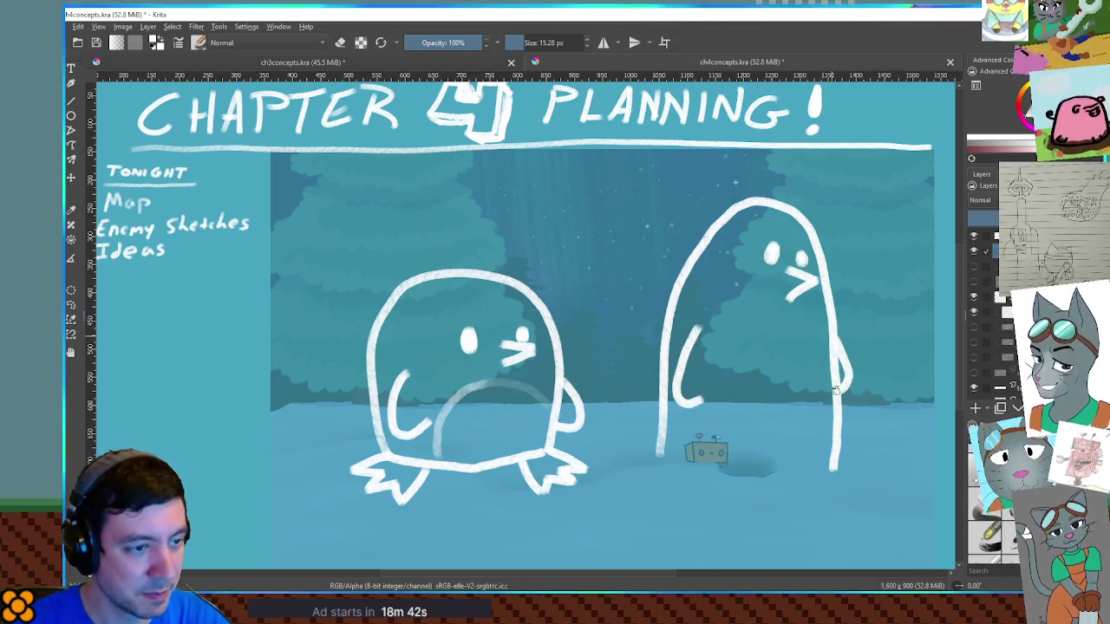
pyautogui.moveTo(812, 330); pyautogui.dragTo(760, 431)
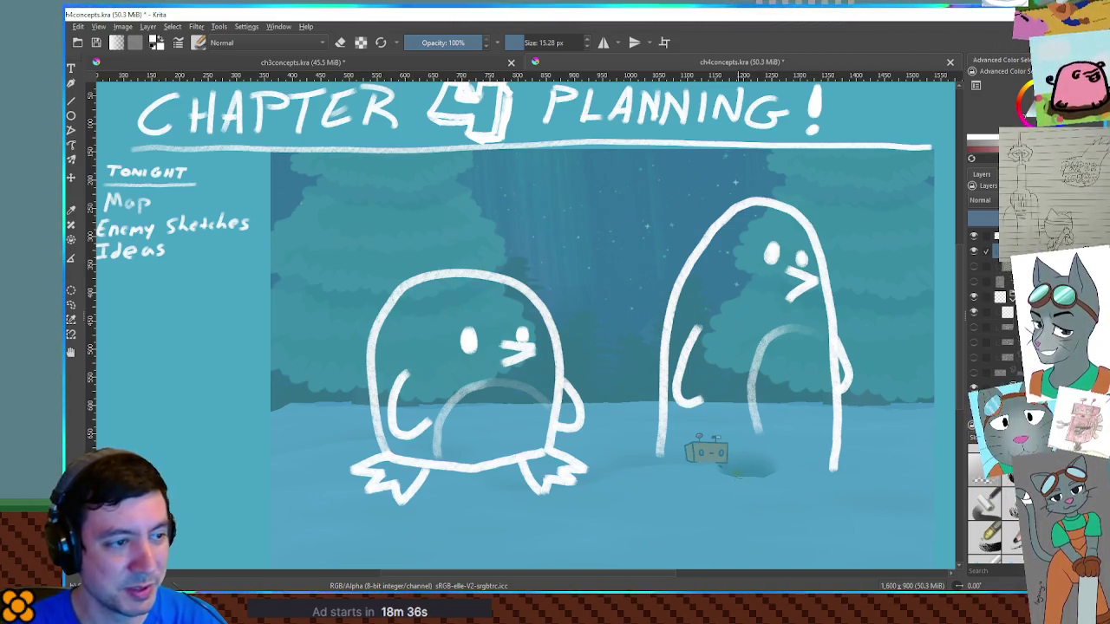
pyautogui.moveTo(660, 454)
pyautogui.mouseDown()
pyautogui.moveTo(733, 482)
pyautogui.moveTo(841, 474)
pyautogui.mouseUp()
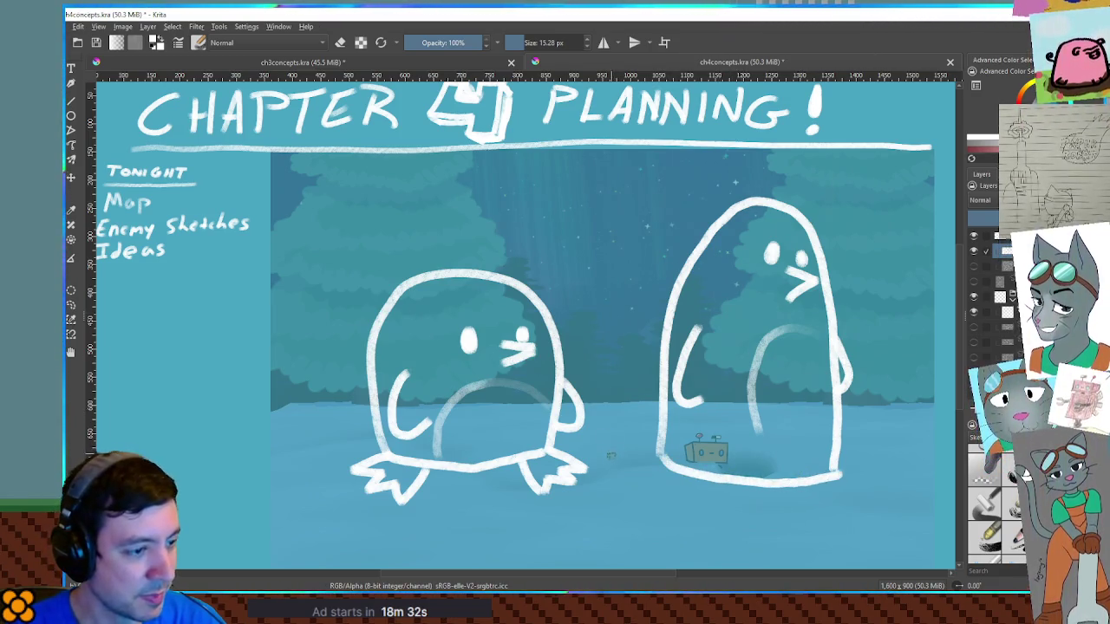
pyautogui.moveTo(664, 472)
pyautogui.mouseDown()
pyautogui.moveTo(641, 490)
pyautogui.moveTo(693, 494)
pyautogui.mouseUp()
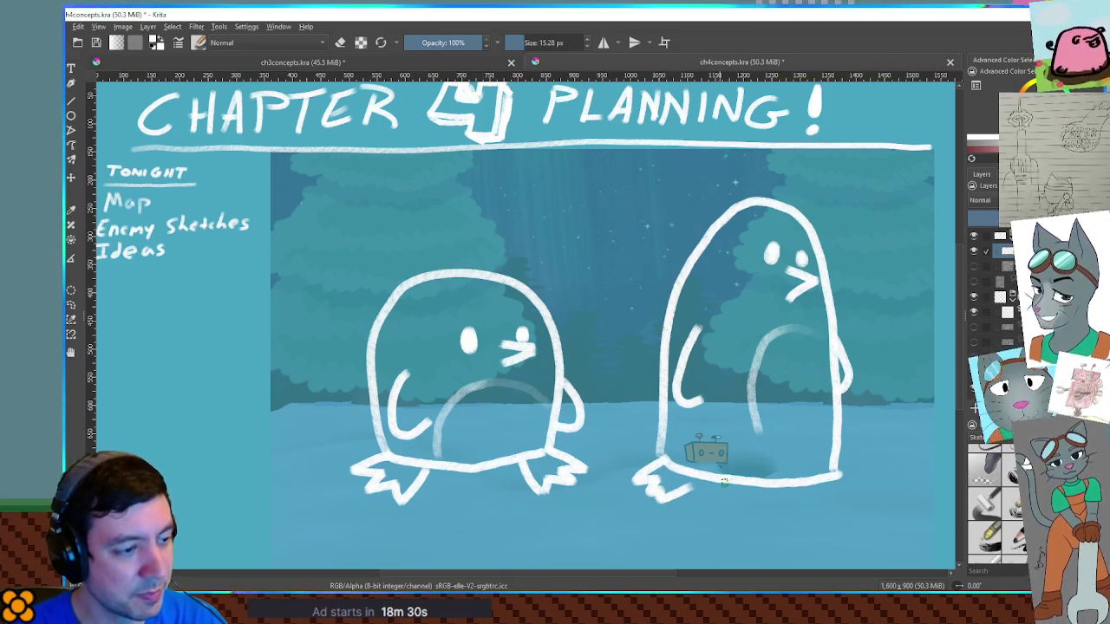
pyautogui.moveTo(811, 485)
pyautogui.mouseDown()
pyautogui.moveTo(834, 506)
pyautogui.moveTo(840, 473)
pyautogui.mouseUp()
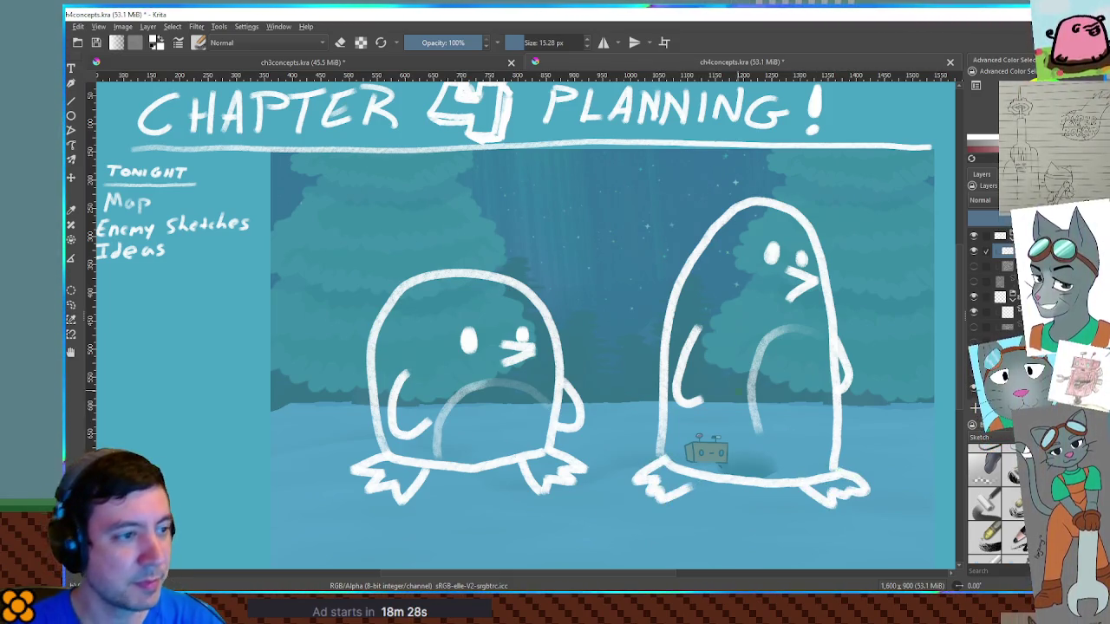
# Shift both penguins about 115 px left and start a new boxy outline on the right.
pyautogui.press('t')
pyautogui.moveTo(792, 344); pyautogui.dragTo(610, 344)
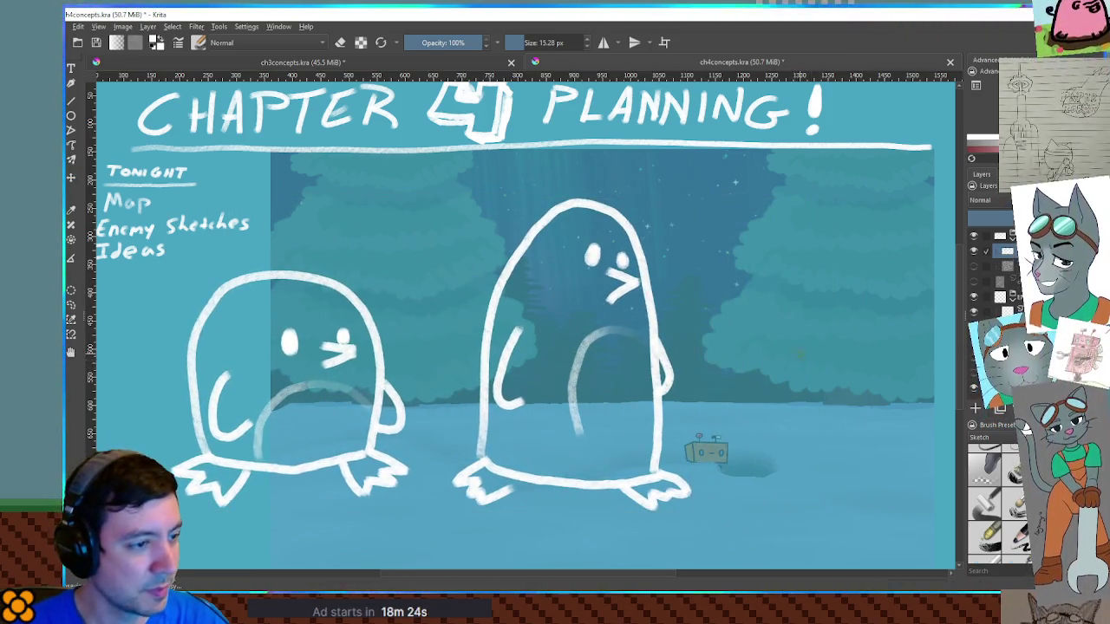
pyautogui.moveTo(757, 449)
pyautogui.mouseDown()
pyautogui.moveTo(761, 382)
pyautogui.moveTo(805, 329)
pyautogui.moveTo(904, 333)
pyautogui.moveTo(923, 384)
pyautogui.moveTo(910, 444)
pyautogui.mouseUp()
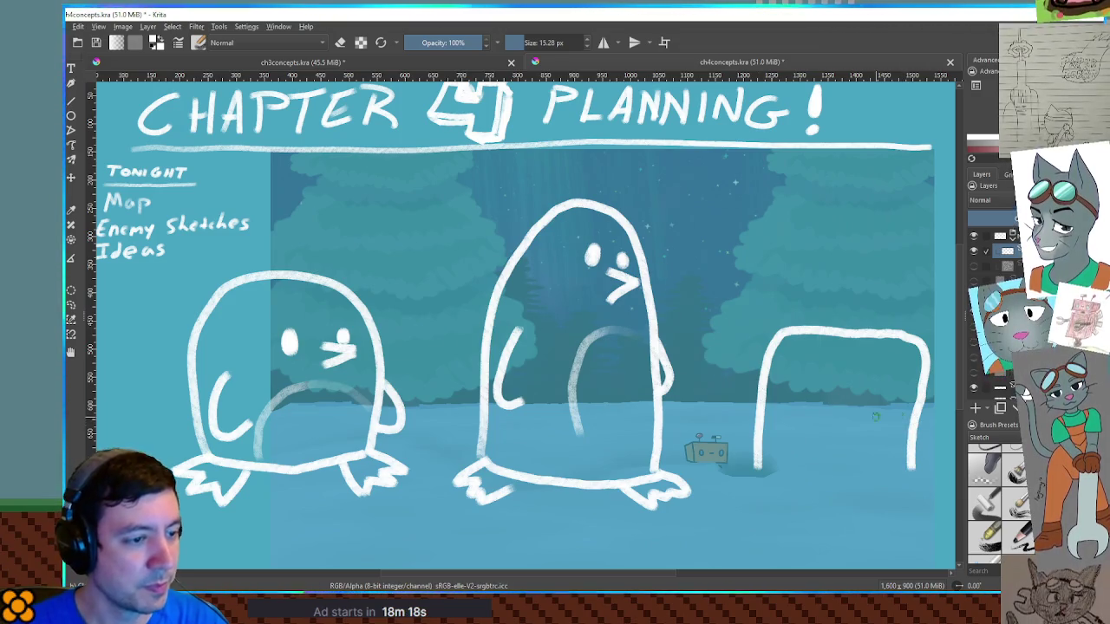
# Close the rectangle and add a beak, two feet, a wing and a left arm.
pyautogui.moveTo(756, 468)
pyautogui.mouseDown()
pyautogui.moveTo(796, 479)
pyautogui.moveTo(905, 470)
pyautogui.mouseUp()
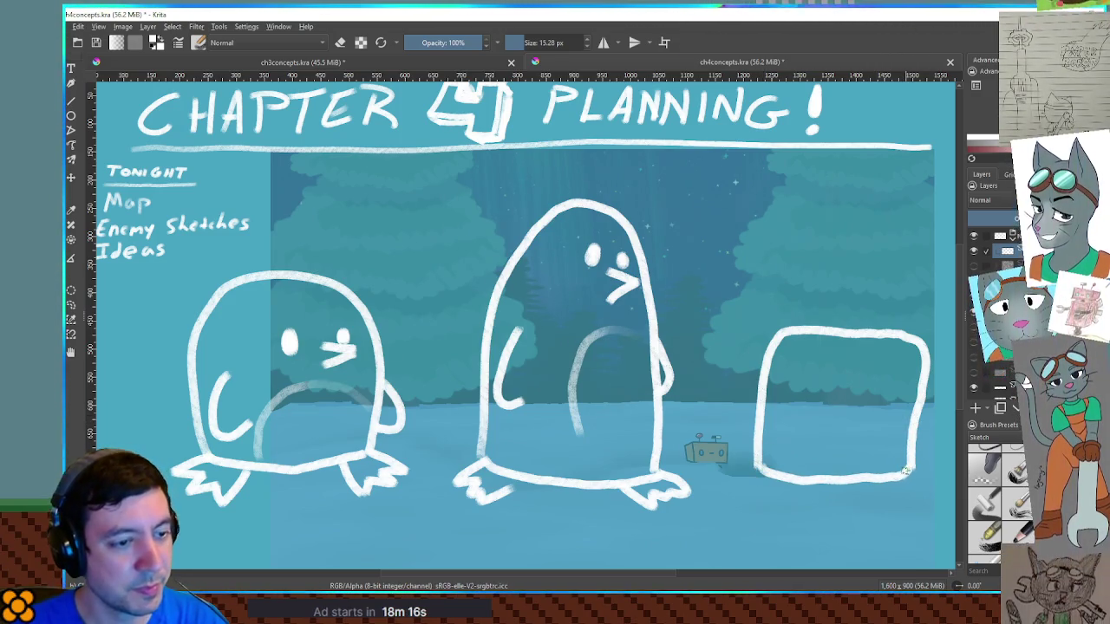
pyautogui.moveTo(882, 385)
pyautogui.mouseDown()
pyautogui.moveTo(920, 401)
pyautogui.moveTo(882, 415)
pyautogui.mouseUp()
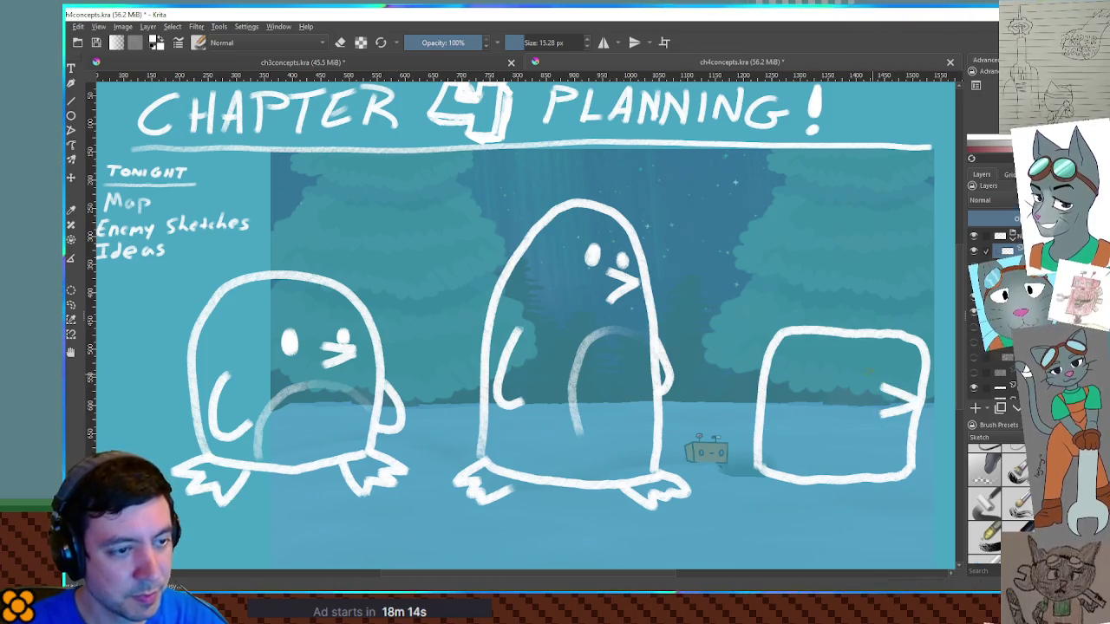
pyautogui.moveTo(763, 466)
pyautogui.mouseDown()
pyautogui.moveTo(742, 483)
pyautogui.moveTo(776, 498)
pyautogui.mouseUp()
pyautogui.moveTo(877, 476)
pyautogui.mouseDown()
pyautogui.moveTo(886, 505)
pyautogui.moveTo(926, 501)
pyautogui.moveTo(915, 475)
pyautogui.mouseUp()
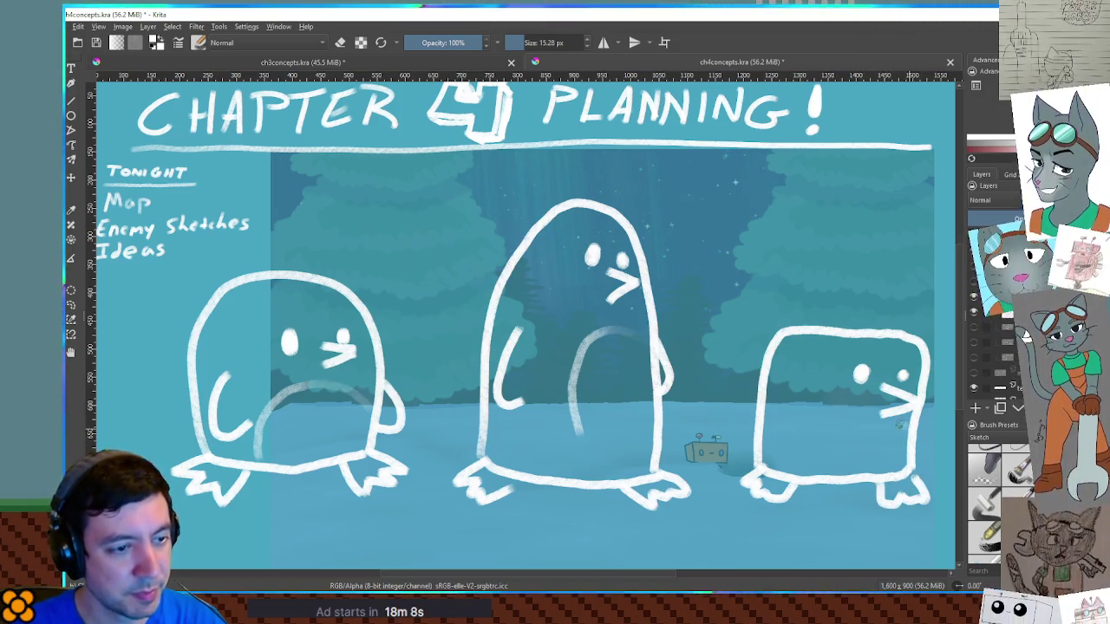
pyautogui.moveTo(805, 468)
pyautogui.mouseDown()
pyautogui.moveTo(816, 421)
pyautogui.moveTo(916, 428)
pyautogui.mouseUp()
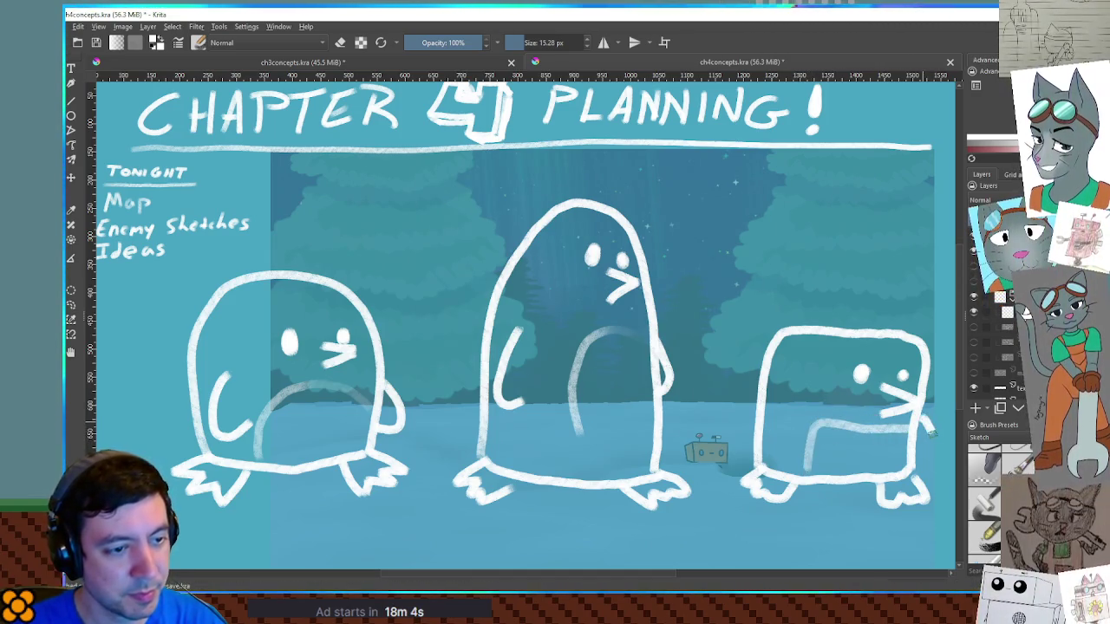
pyautogui.moveTo(796, 402)
pyautogui.mouseDown()
pyautogui.moveTo(772, 418)
pyautogui.moveTo(795, 439)
pyautogui.mouseUp()
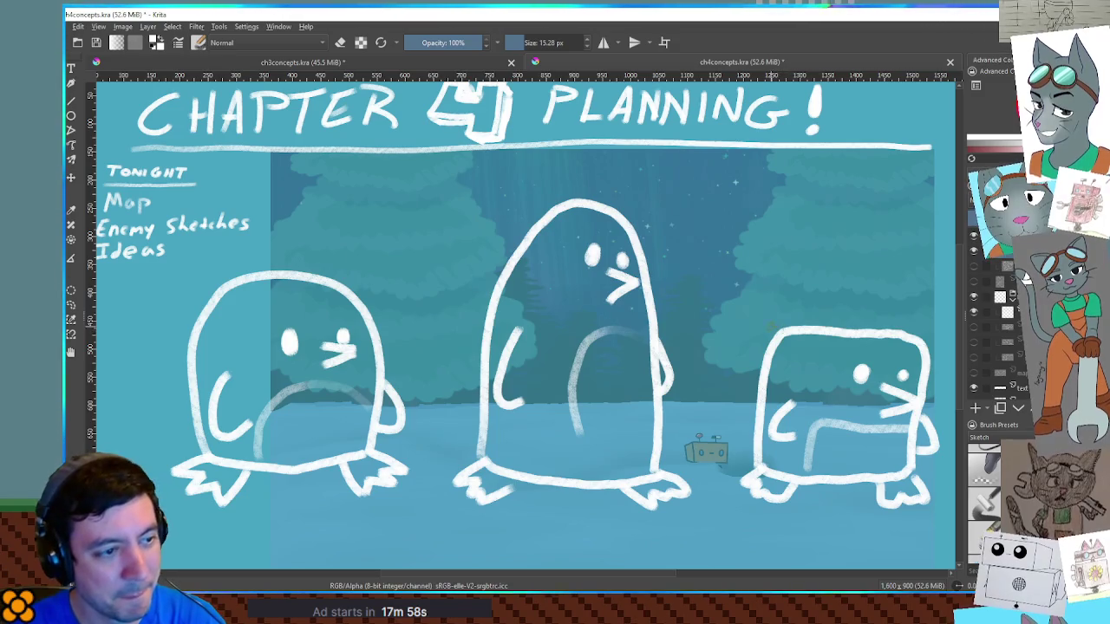
# Draw a tall pointed hat on top of the boxy creature.
pyautogui.moveTo(768, 340); pyautogui.dragTo(763, 303)
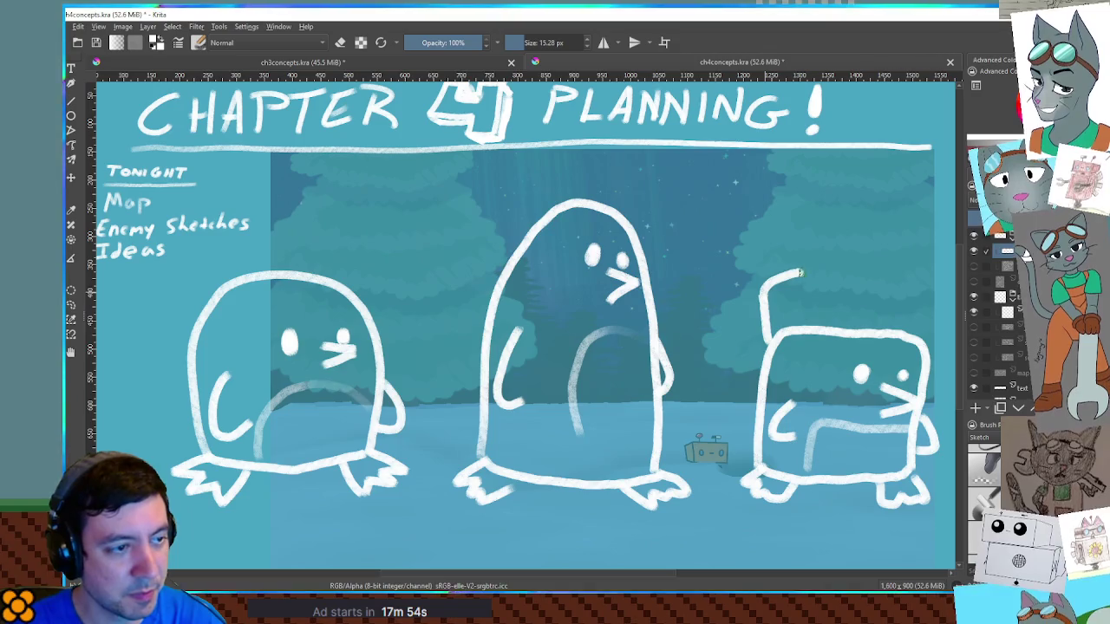
pyautogui.moveTo(813, 276); pyautogui.dragTo(837, 317)
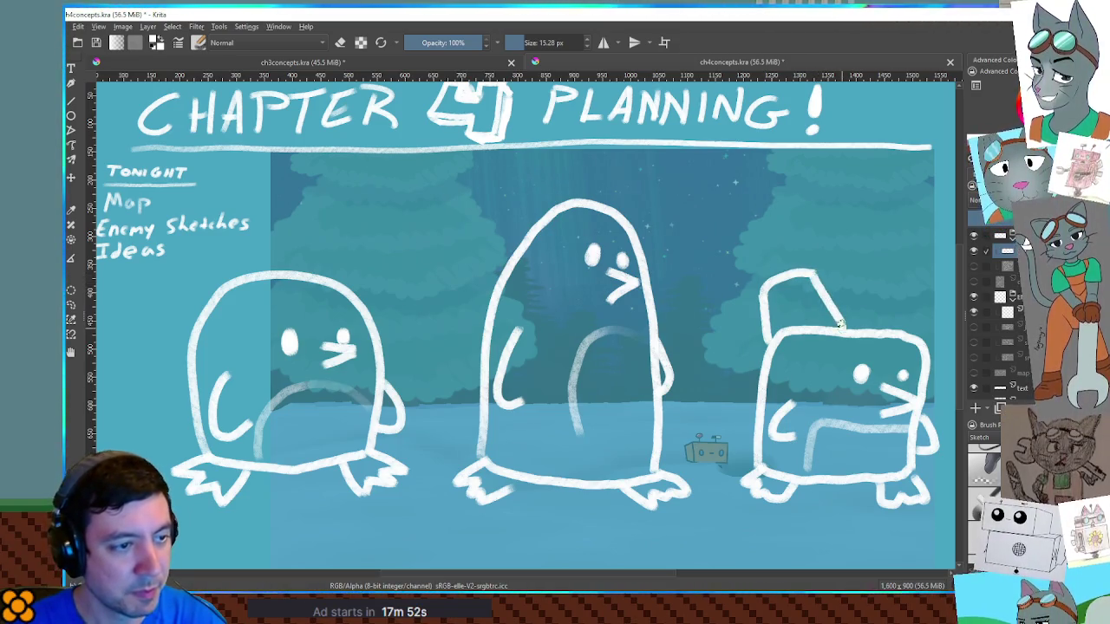
pyautogui.moveTo(766, 266)
pyautogui.mouseDown()
pyautogui.moveTo(759, 336)
pyautogui.moveTo(837, 327)
pyautogui.mouseUp()
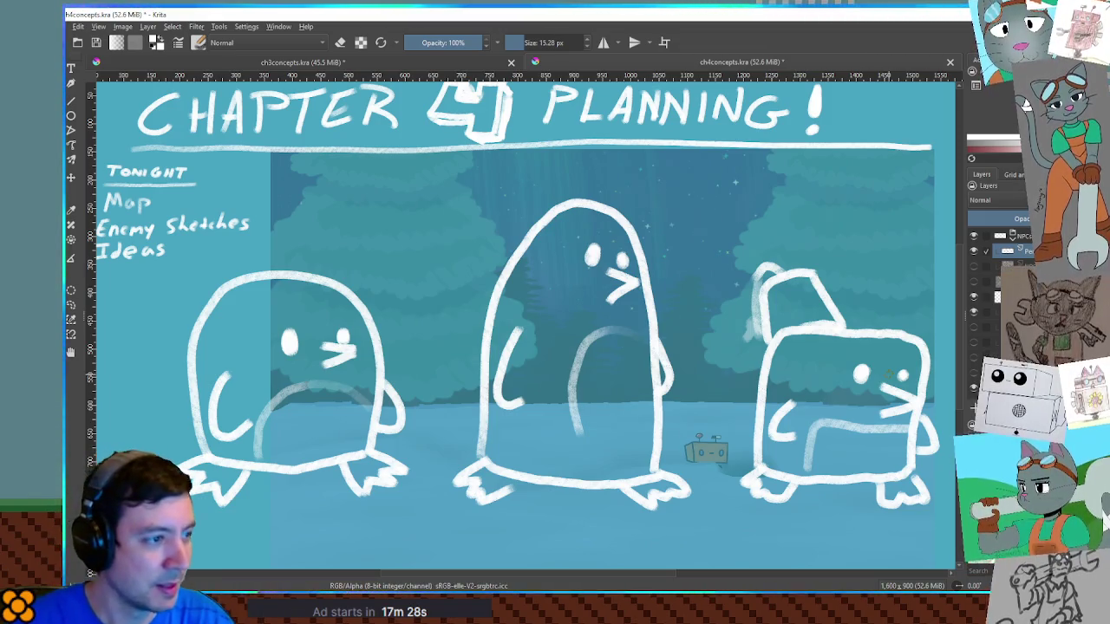
# Erase the middle penguin's eye and draw goggles over it.
pyautogui.moveTo(597, 229); pyautogui.dragTo(607, 234)
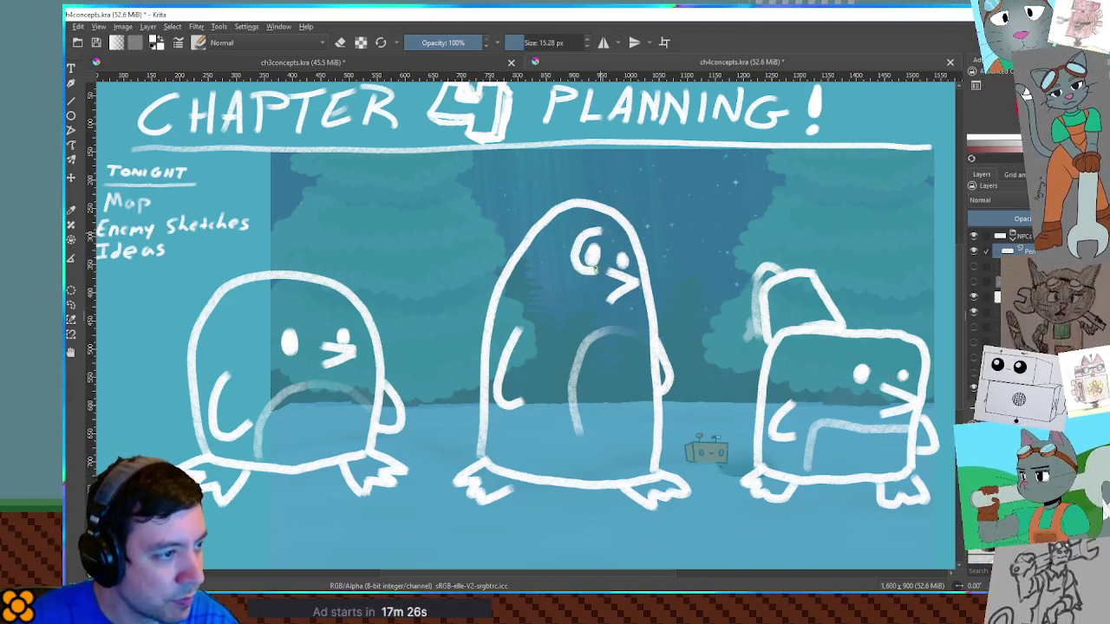
pyautogui.hotkey('ctrl', 'z')
pyautogui.press('e')
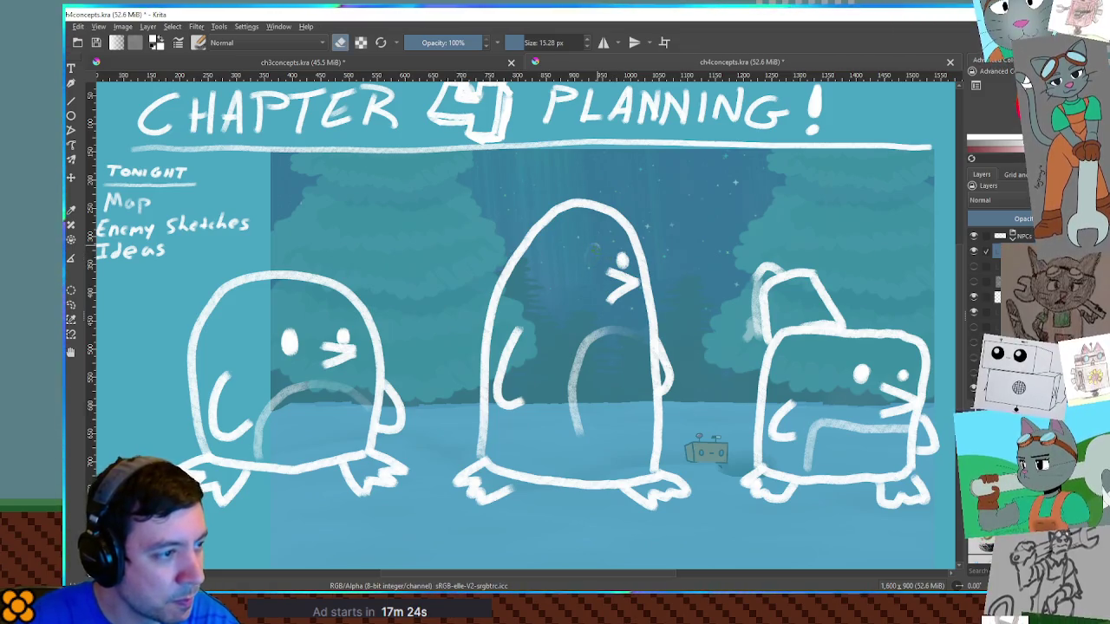
pyautogui.press('e')
pyautogui.moveTo(608, 271); pyautogui.dragTo(633, 274)
pyautogui.moveTo(596, 241); pyautogui.dragTo(573, 267)
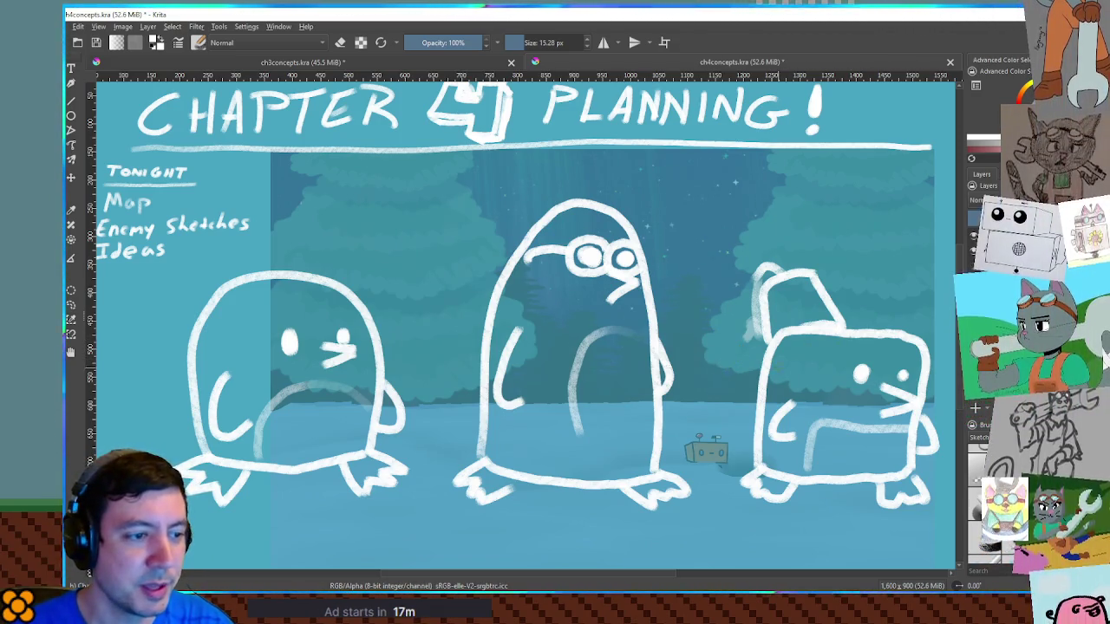
# Add short horizontal lines left of the box creature, then undo them.
pyautogui.moveTo(793, 349); pyautogui.dragTo(755, 351)
pyautogui.moveTo(790, 365); pyautogui.dragTo(743, 361)
pyautogui.hotkey('ctrl', 'z')
pyautogui.hotkey('ctrl', 'z')
pyautogui.hotkey('ctrl', 'z')
pyautogui.hotkey('ctrl', 'z')
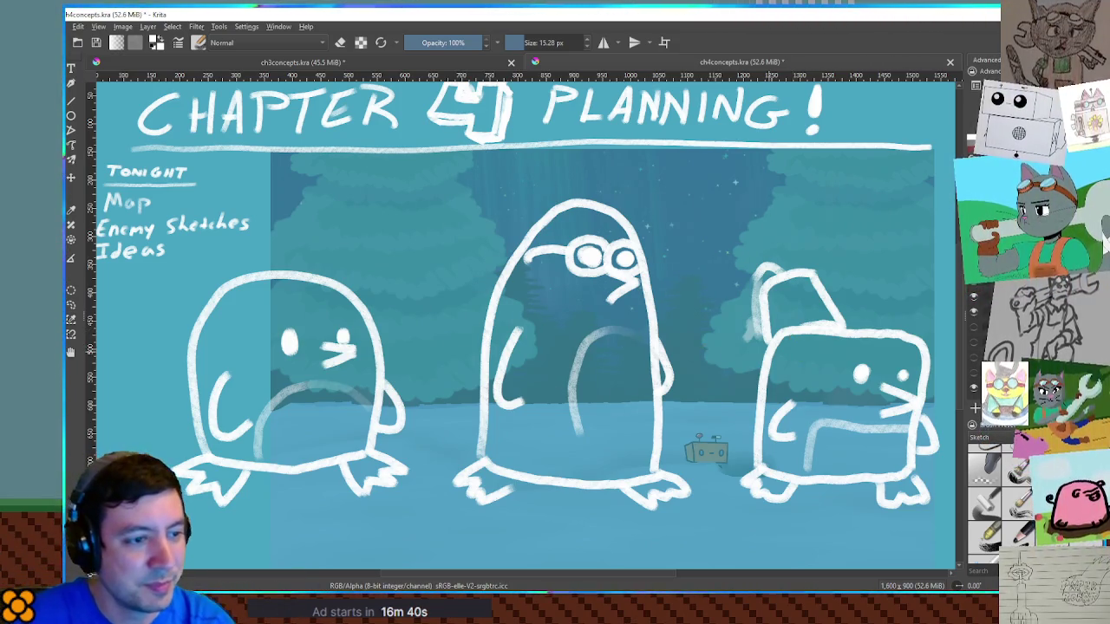
# Stroke a band across the boxy creature's head and sketch its left head edge.
pyautogui.moveTo(881, 357); pyautogui.dragTo(822, 356)
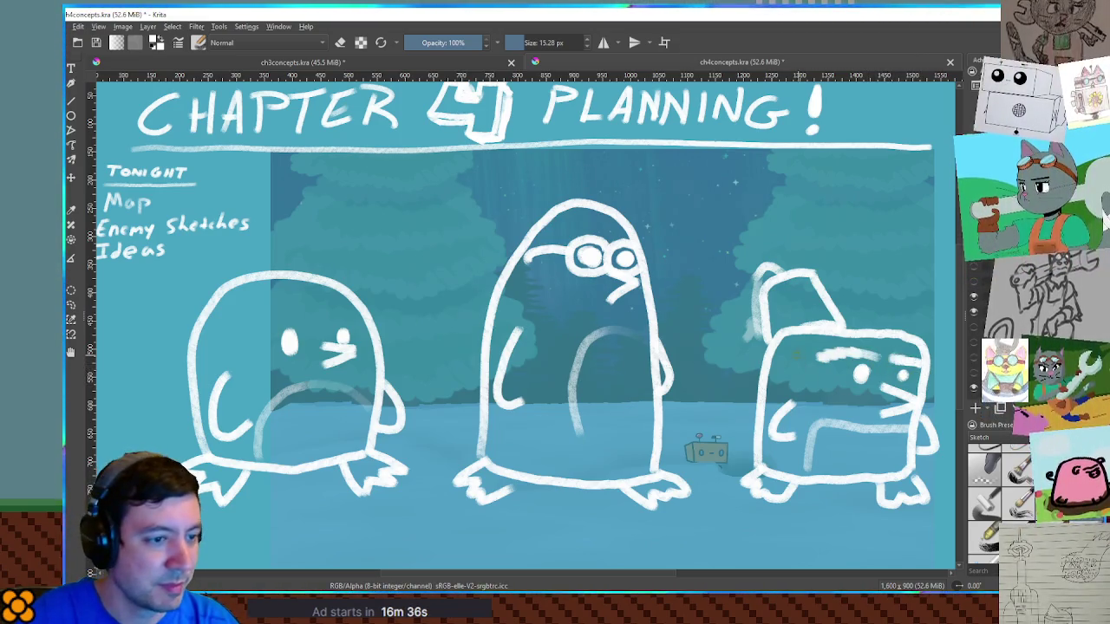
pyautogui.moveTo(755, 343); pyautogui.dragTo(784, 366)
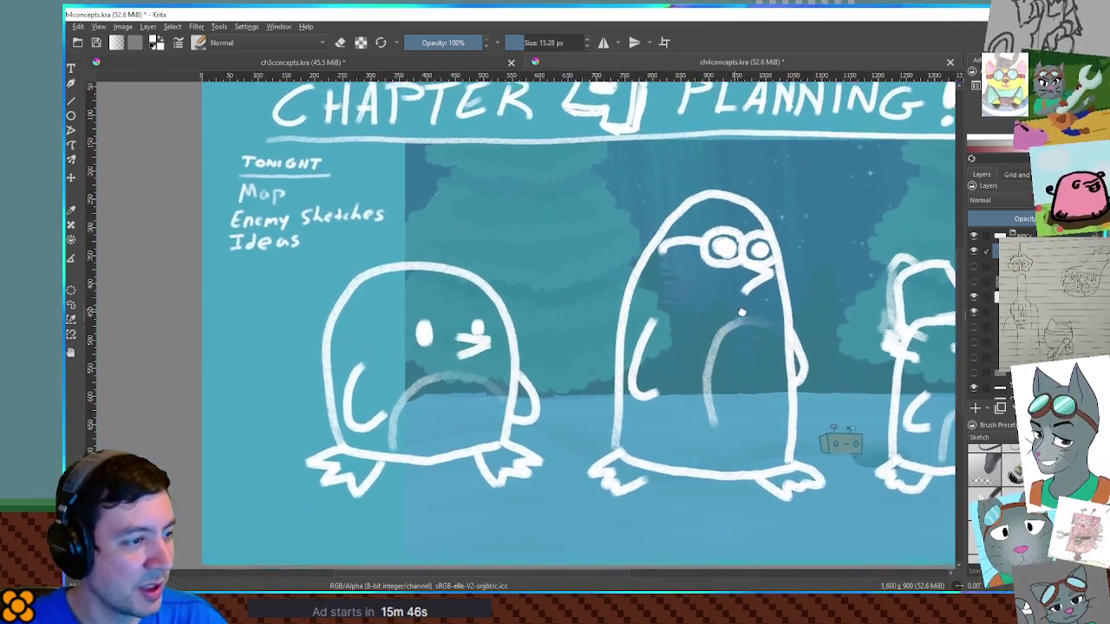
pyautogui.moveTo(597, 316); pyautogui.dragTo(585, 320)
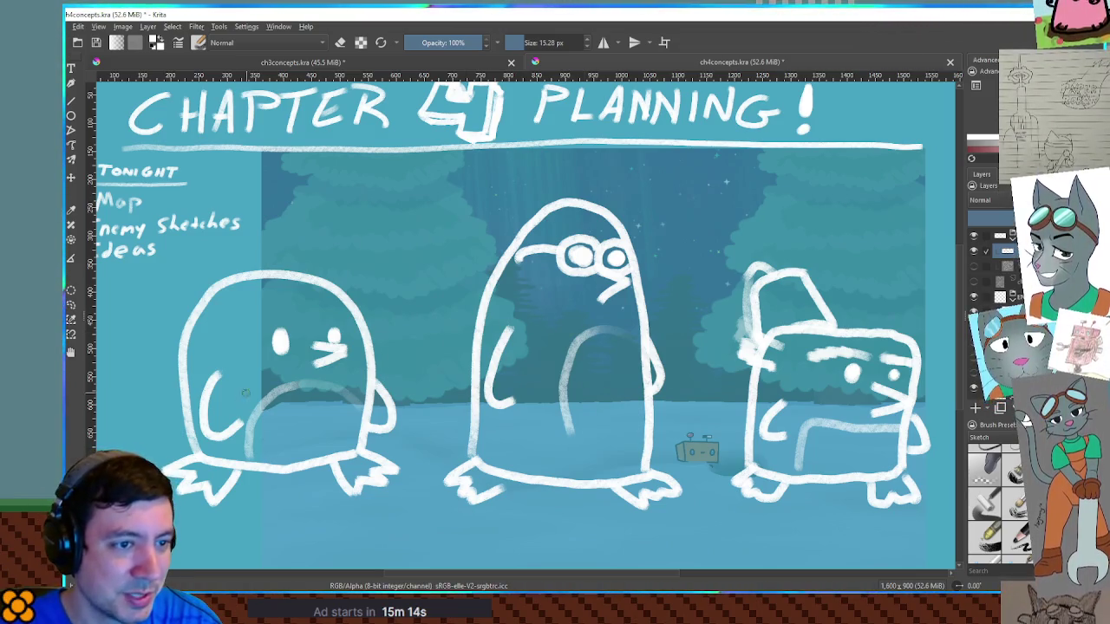
# Hide the sketch layer and paste the copied left penguin onto a new layer.
pyautogui.click(973, 250)
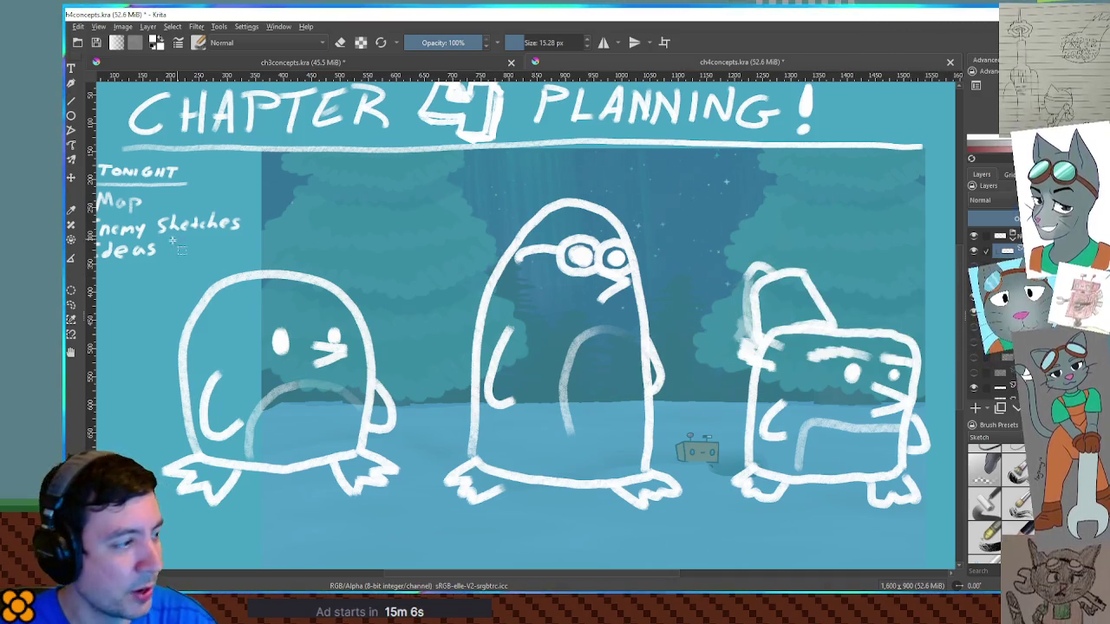
pyautogui.moveTo(154, 260)
pyautogui.mouseDown()
pyautogui.moveTo(434, 581)
pyautogui.moveTo(414, 482)
pyautogui.mouseUp()
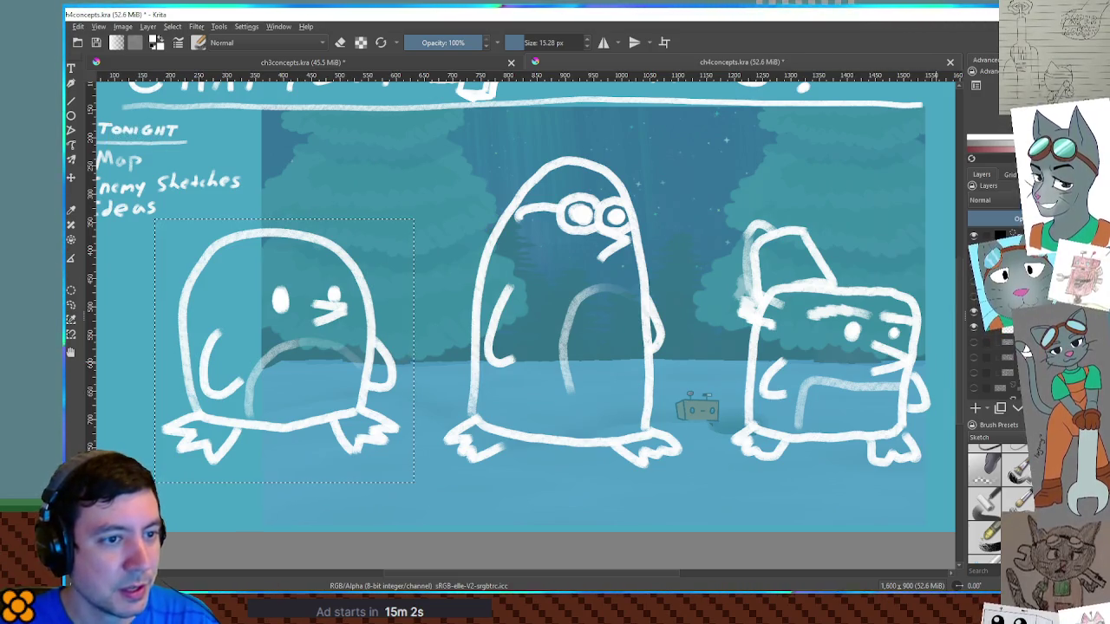
pyautogui.click(977, 407)
pyautogui.hotkey('ctrl', 'v')
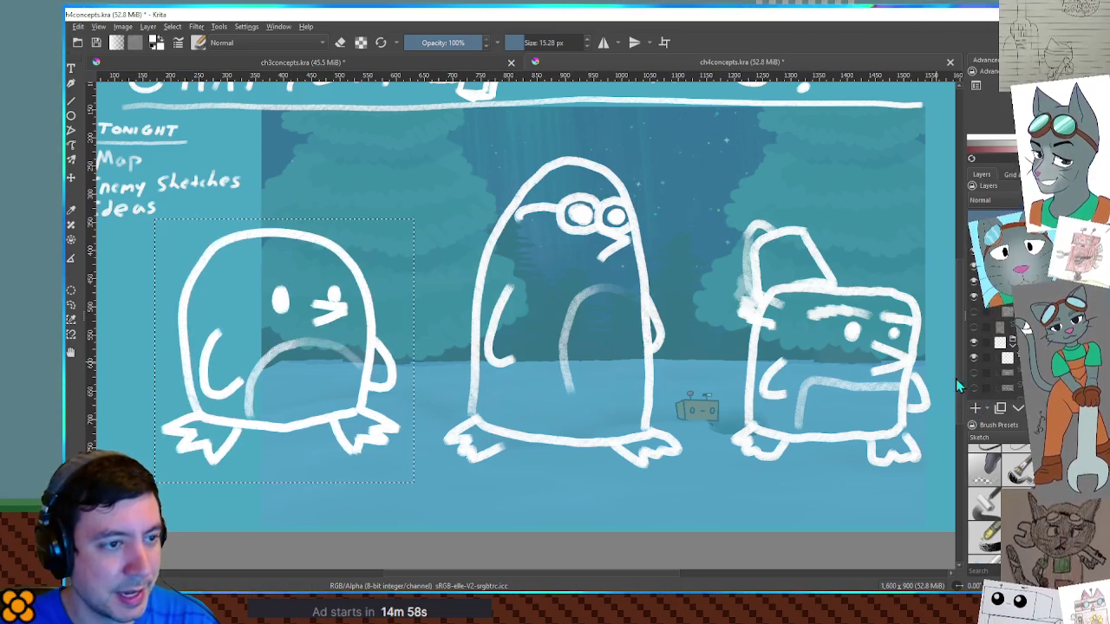
# Toggle layer visibility to check the pasted penguin, leaving the Penguins sketch layer hidden.
pyautogui.click(977, 291)
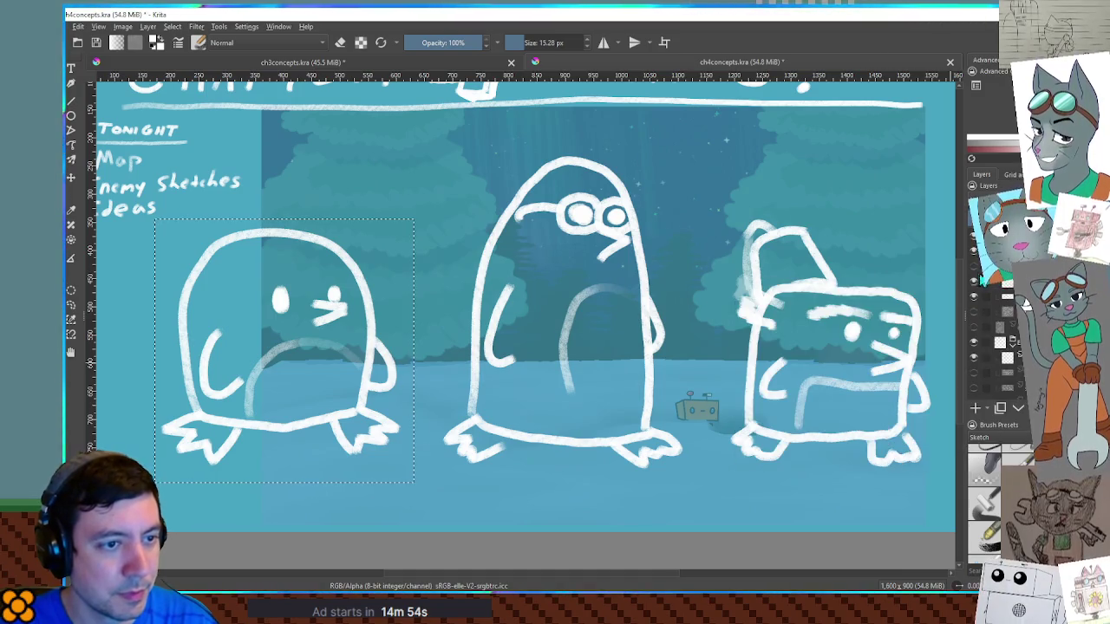
pyautogui.click(972, 269)
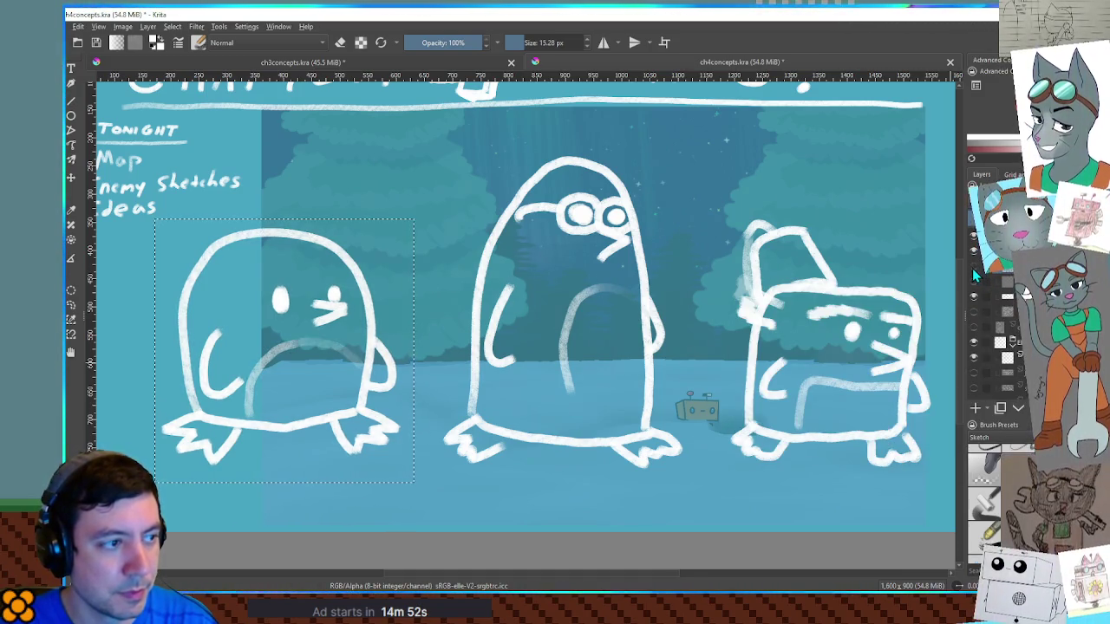
pyautogui.click(972, 268)
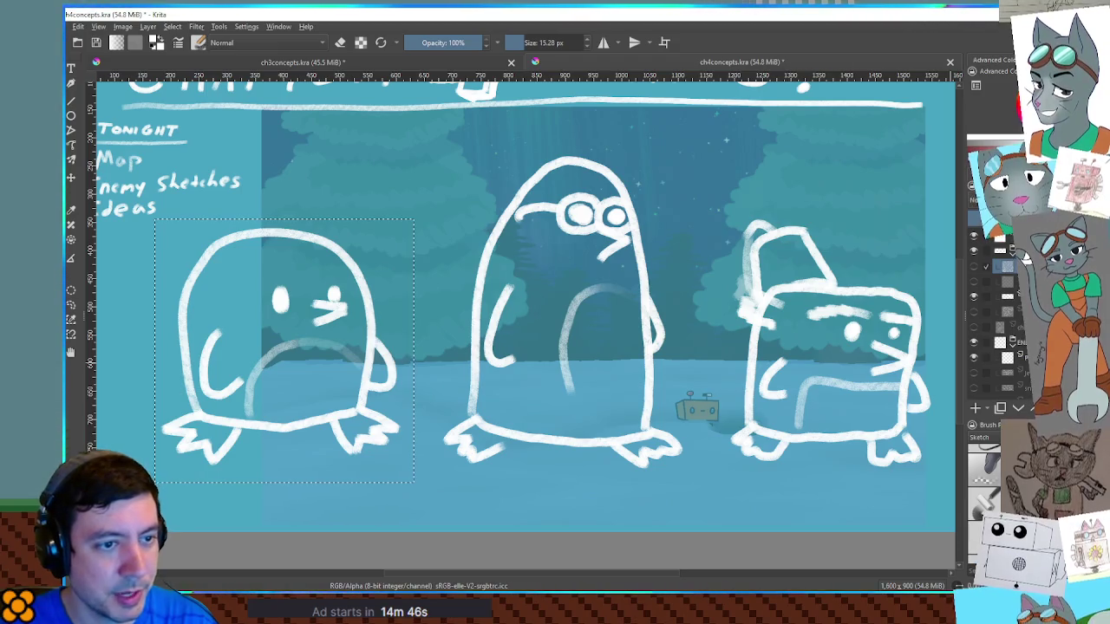
pyautogui.click(973, 295)
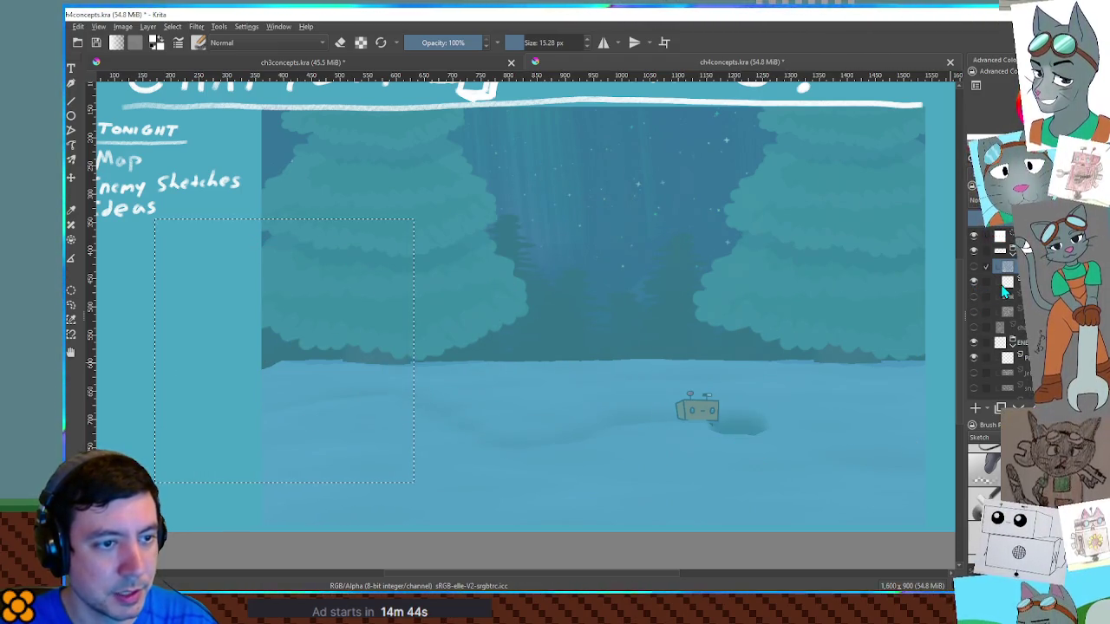
# Show only the Penguin layer, deselect, and move the penguin to the canvas centre.
pyautogui.click(974, 267)
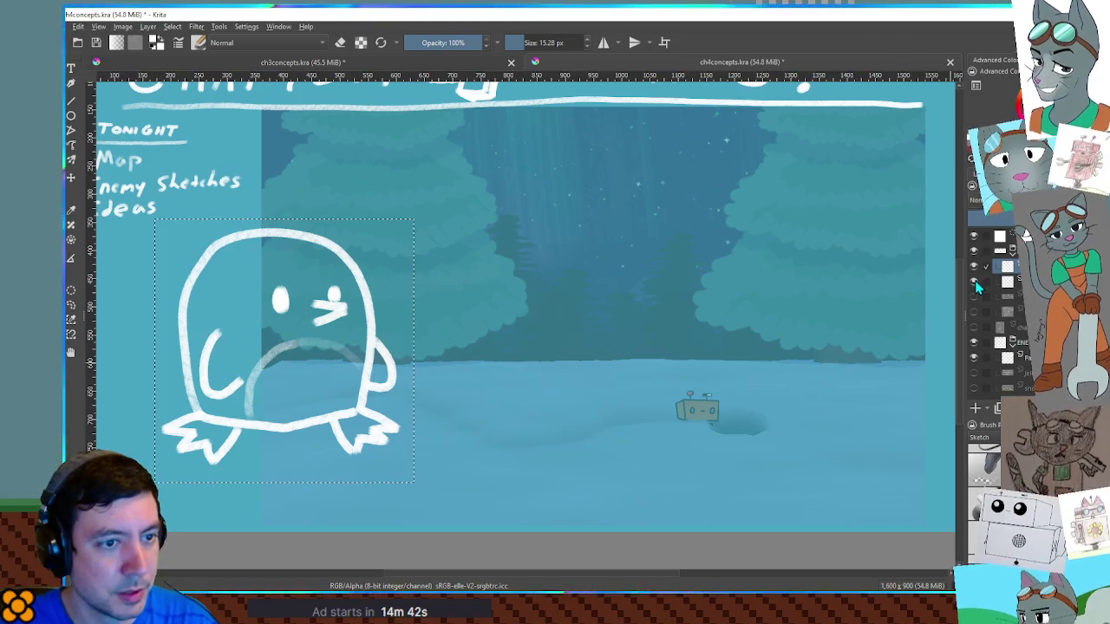
pyautogui.click(1005, 281)
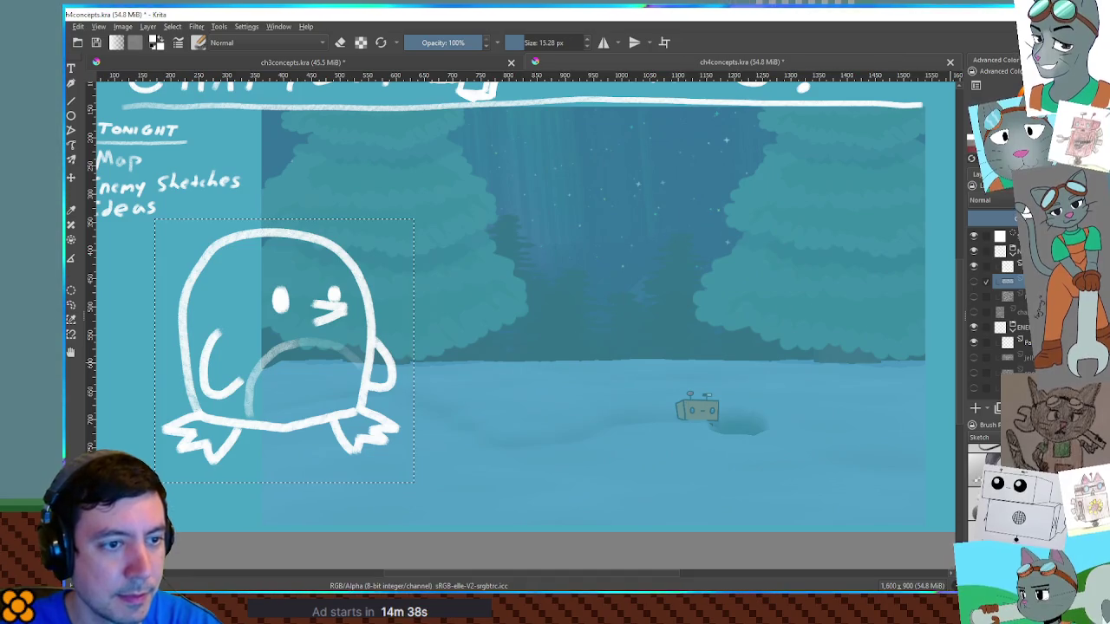
pyautogui.press('Up')
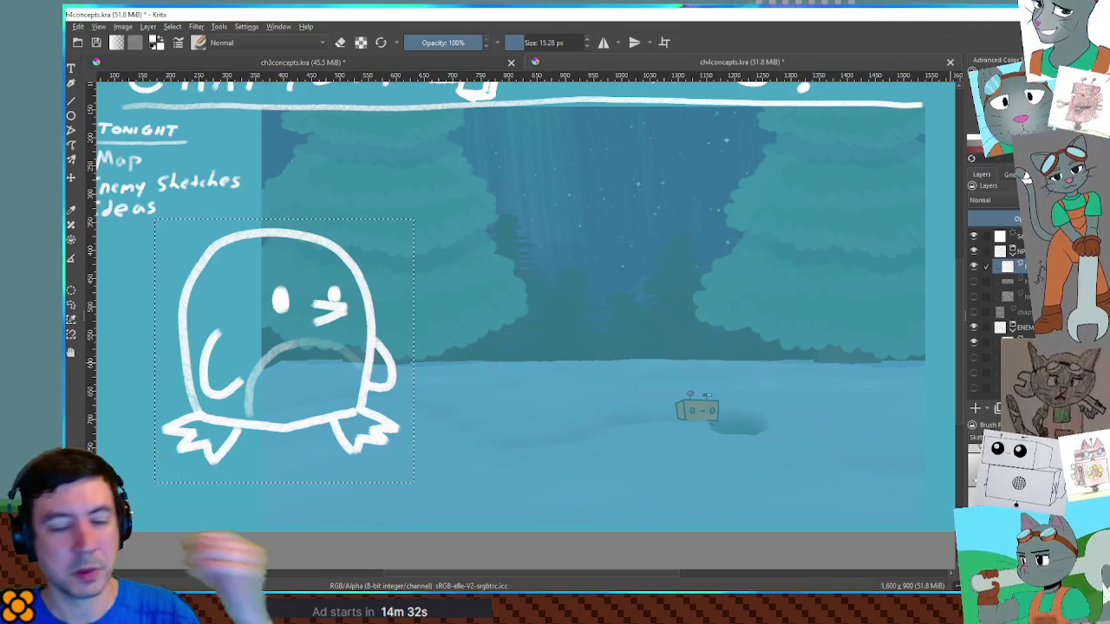
pyautogui.click(585, 321)
pyautogui.press('t')
pyautogui.moveTo(322, 345)
pyautogui.mouseDown()
pyautogui.moveTo(661, 345)
pyautogui.moveTo(638, 345)
pyautogui.mouseUp()
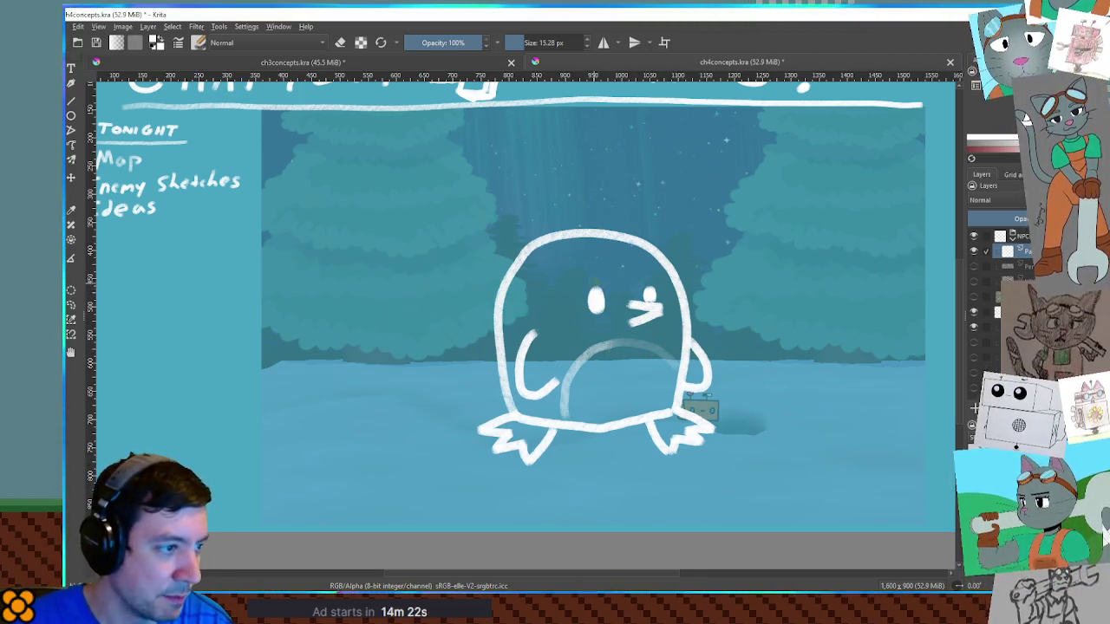
pyautogui.press('[')
pyautogui.press('[')
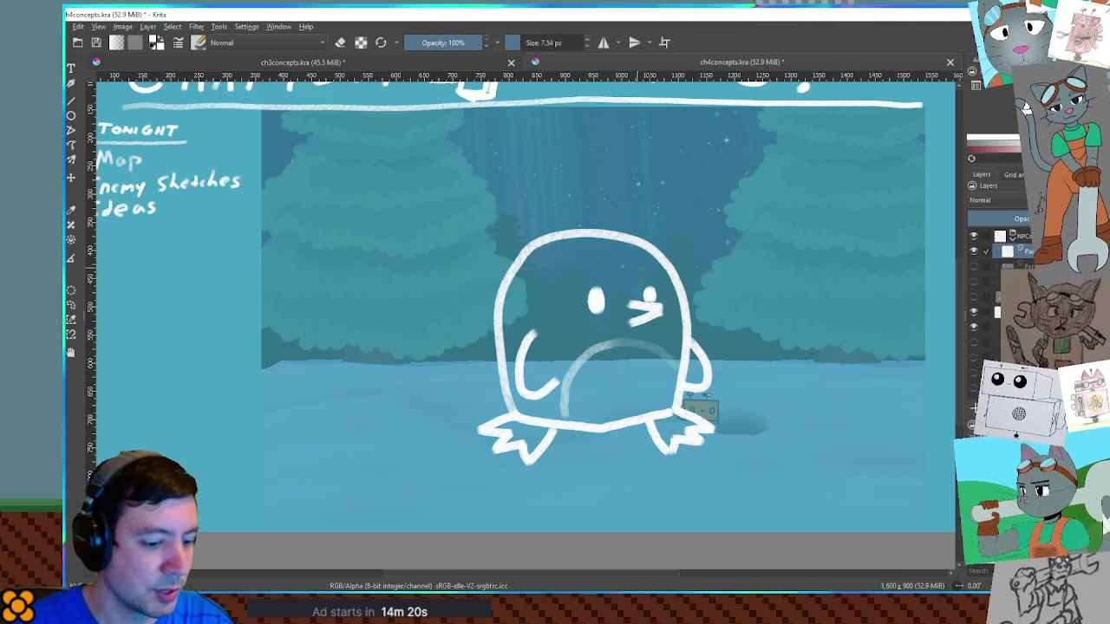
# Zoom in and paint short eyelash strokes above the penguin's left and right eyes.
pyautogui.scroll(3, 629, 280)
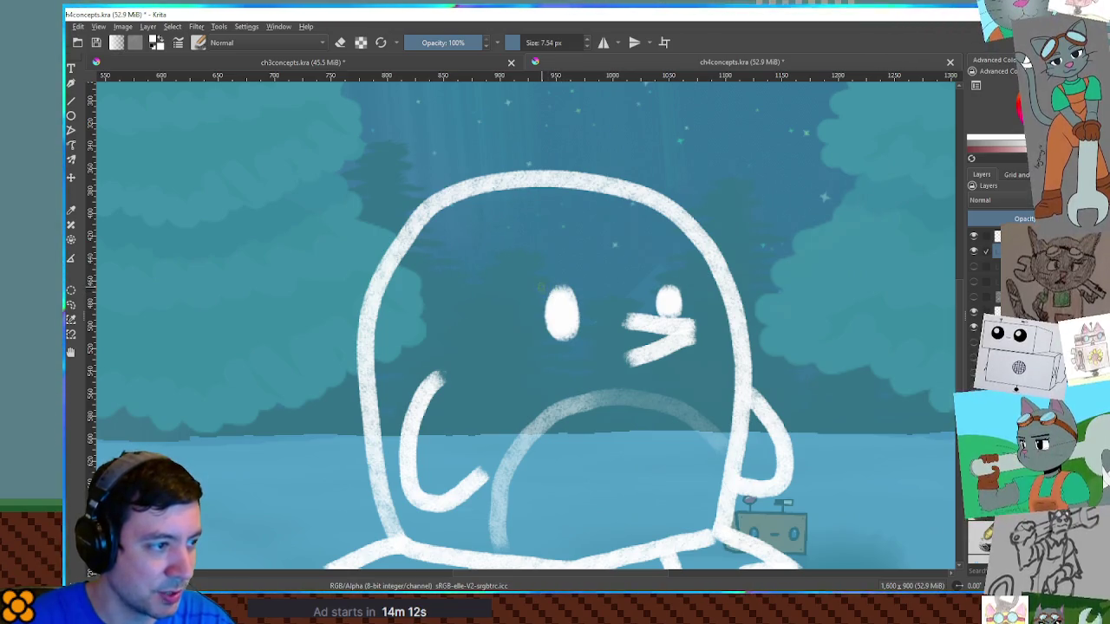
pyautogui.moveTo(533, 299); pyautogui.dragTo(545, 301)
pyautogui.moveTo(670, 294); pyautogui.dragTo(691, 291)
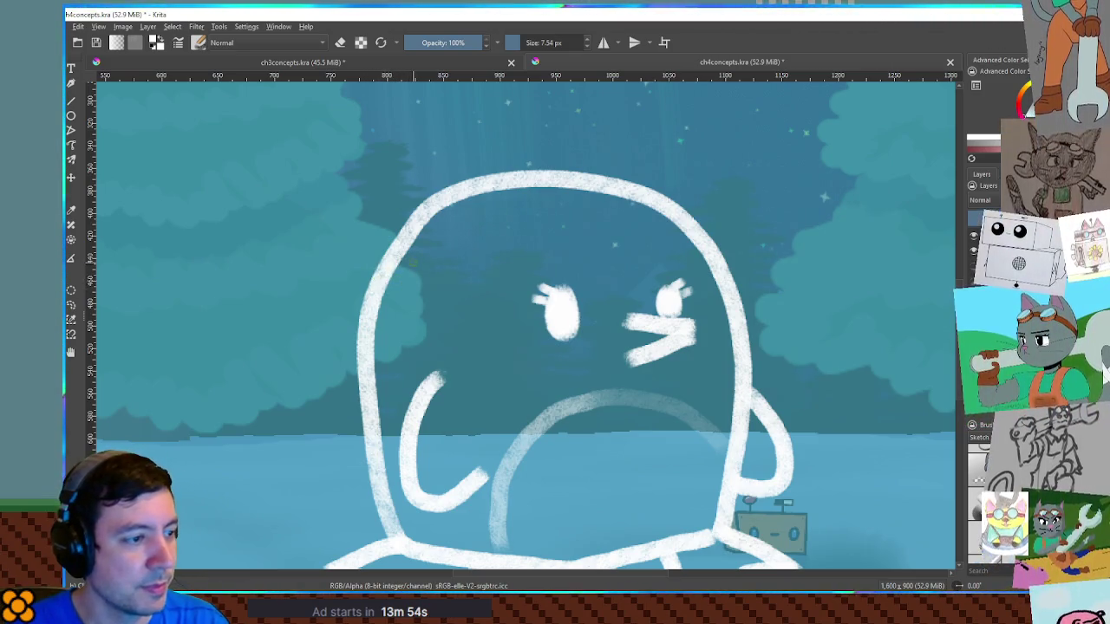
# Bring the whole penguin back into view and invert its line art to black.
pyautogui.scroll(-3, 399, 278)
pyautogui.scroll(1, 483, 319)
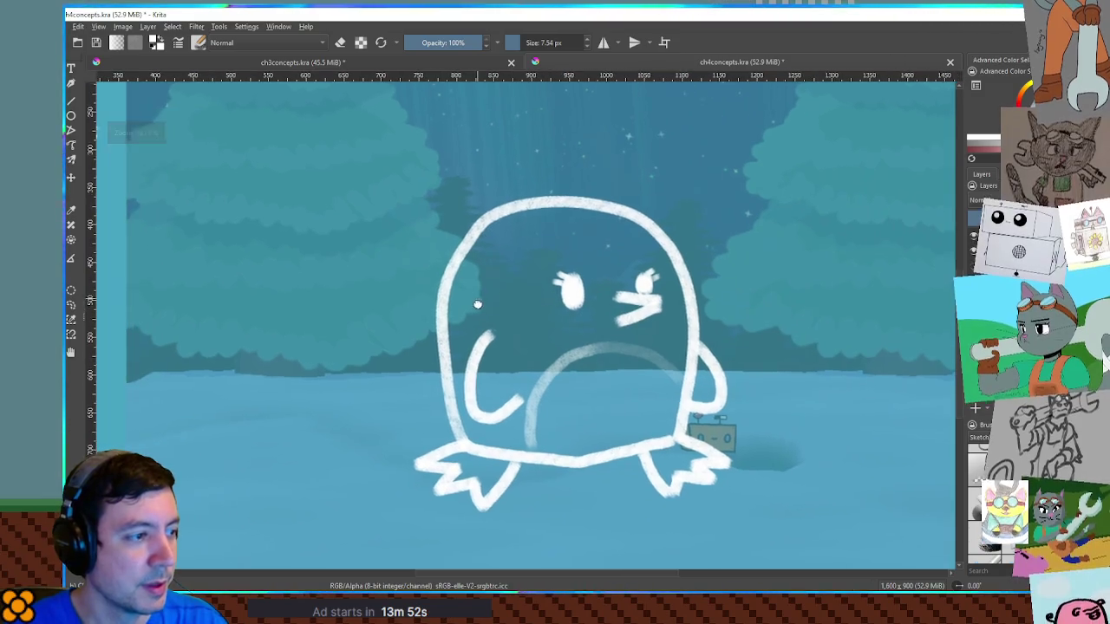
pyautogui.scroll(1, 483, 319)
pyautogui.scroll(1, 483, 318)
pyautogui.scroll(-1, 483, 319)
pyautogui.moveTo(489, 306); pyautogui.dragTo(518, 315)
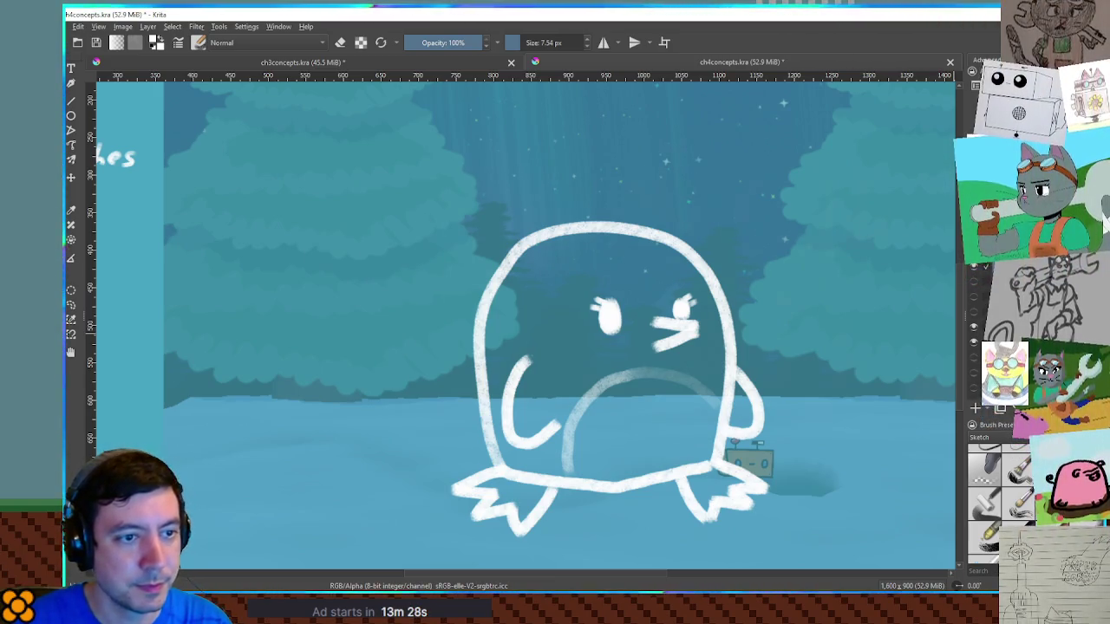
pyautogui.hotkey('ctrl', 'i')
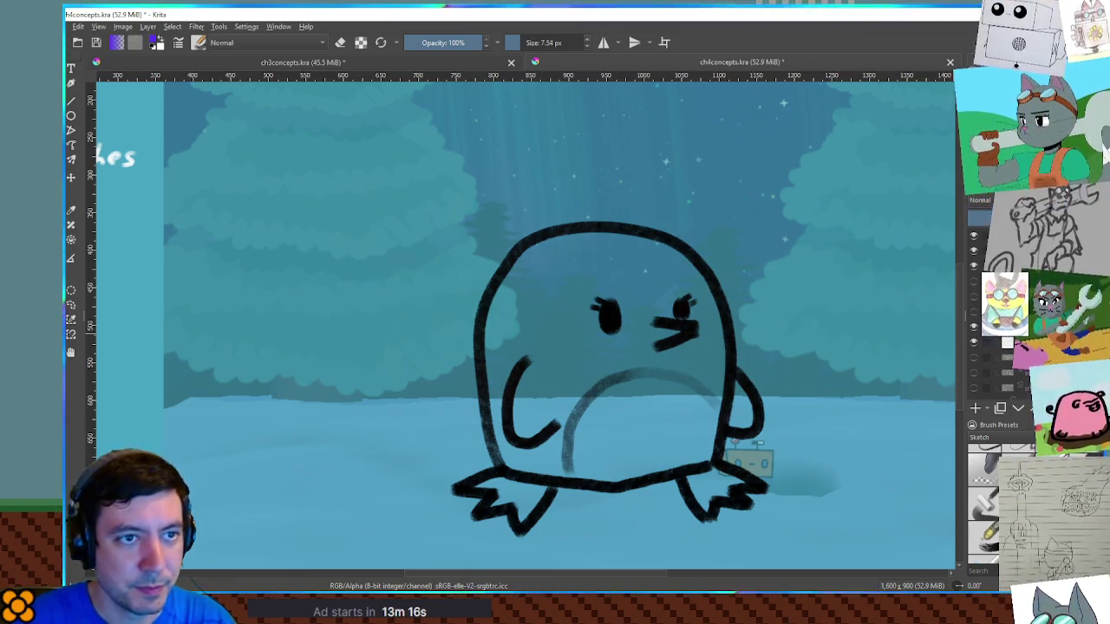
# Enlarge the brush, fill the penguin's body blue-purple, and paint its belly white.
pyautogui.press(']')
pyautogui.press(']')
pyautogui.press(']')
pyautogui.moveTo(577, 260)
pyautogui.mouseDown()
pyautogui.moveTo(514, 396)
pyautogui.moveTo(560, 406)
pyautogui.moveTo(607, 376)
pyautogui.moveTo(693, 384)
pyautogui.moveTo(724, 403)
pyautogui.moveTo(719, 355)
pyautogui.moveTo(669, 317)
pyautogui.moveTo(639, 258)
pyautogui.moveTo(529, 265)
pyautogui.moveTo(594, 302)
pyautogui.moveTo(600, 381)
pyautogui.moveTo(546, 438)
pyautogui.mouseUp()
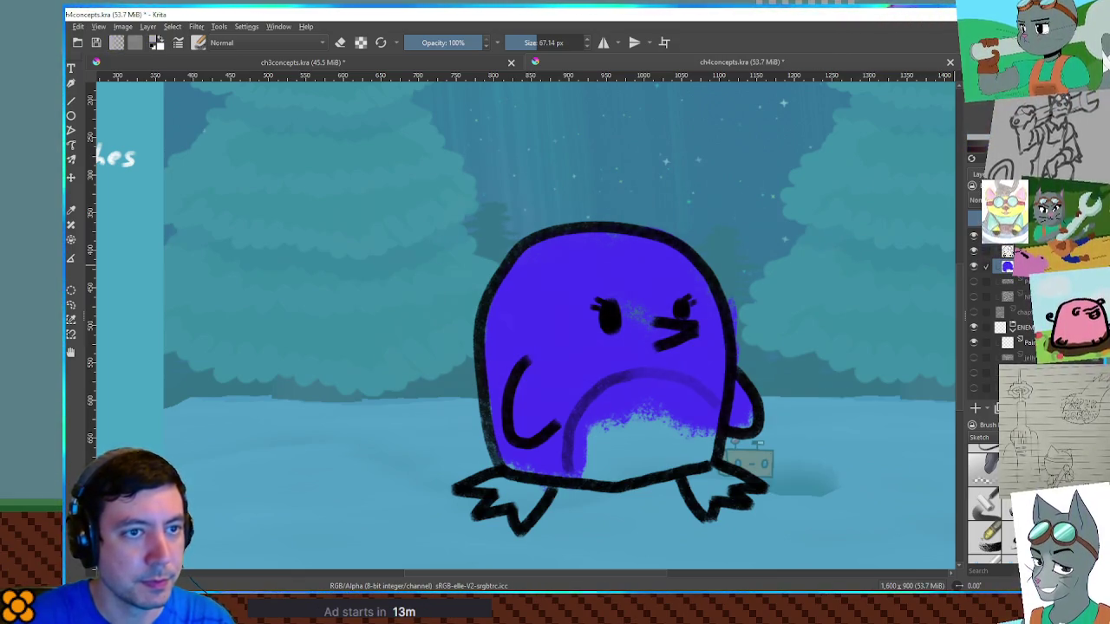
pyautogui.moveTo(646, 395)
pyautogui.mouseDown()
pyautogui.moveTo(598, 451)
pyautogui.moveTo(629, 395)
pyautogui.moveTo(633, 445)
pyautogui.moveTo(673, 446)
pyautogui.moveTo(639, 404)
pyautogui.moveTo(637, 449)
pyautogui.moveTo(595, 446)
pyautogui.moveTo(607, 425)
pyautogui.moveTo(633, 453)
pyautogui.moveTo(685, 438)
pyautogui.mouseUp()
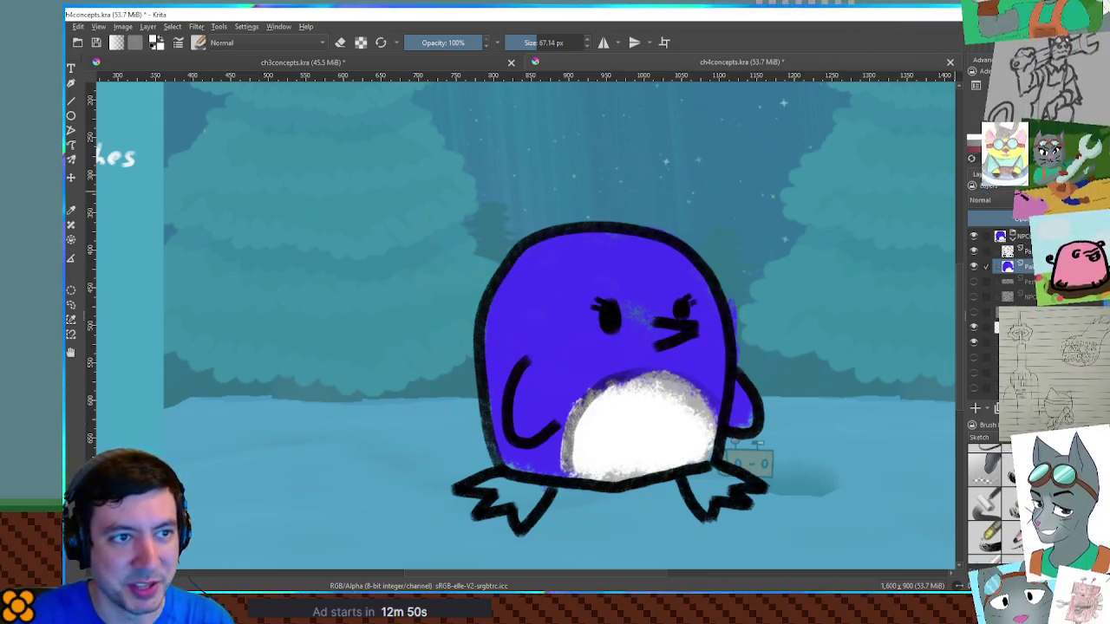
# Shrink the brush and paint the penguin's beak and both feet orange.
pyautogui.press('[')
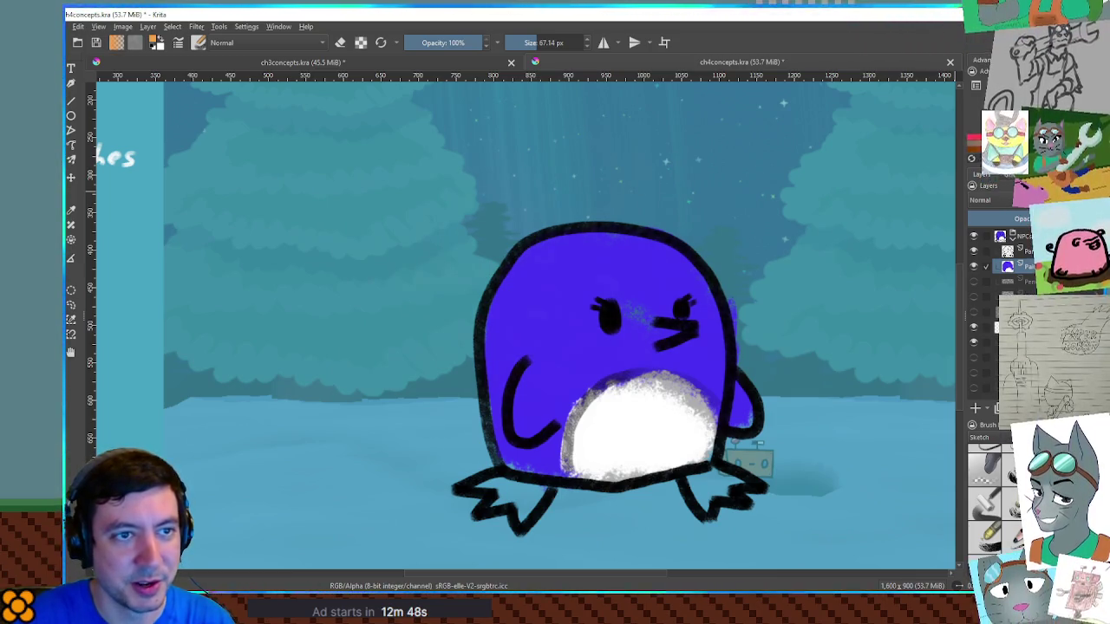
pyautogui.press('[')
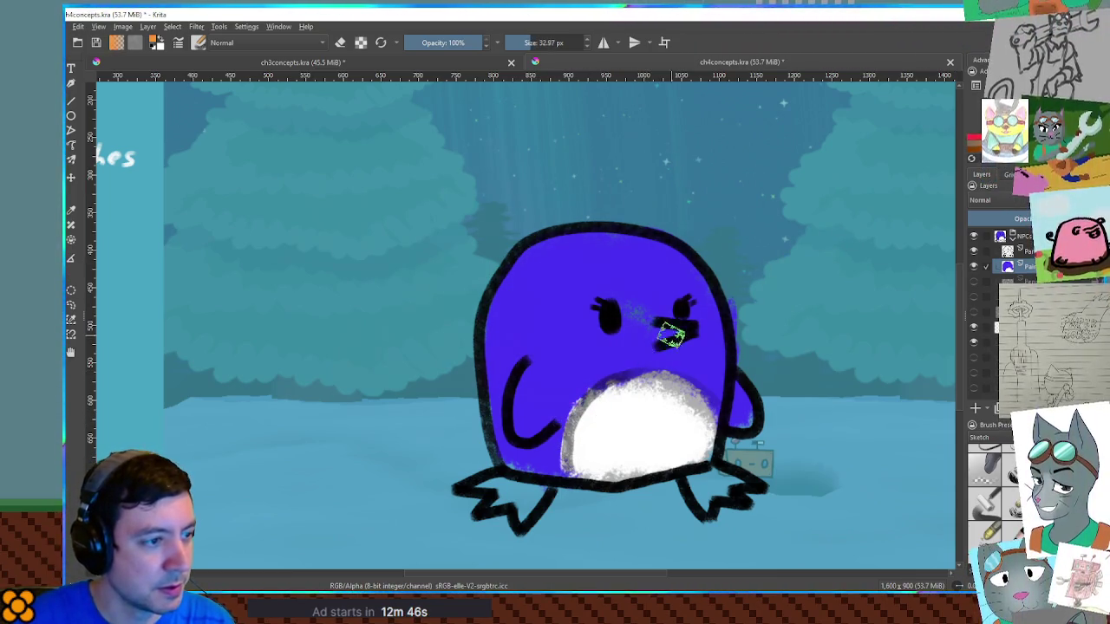
pyautogui.press('[')
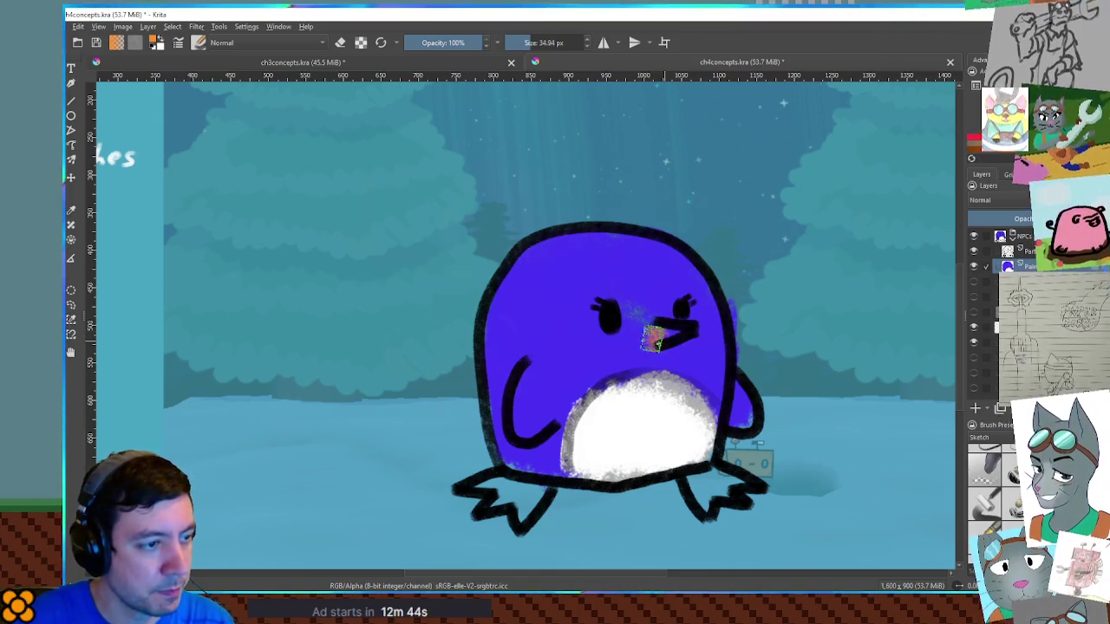
pyautogui.moveTo(661, 335); pyautogui.dragTo(690, 332)
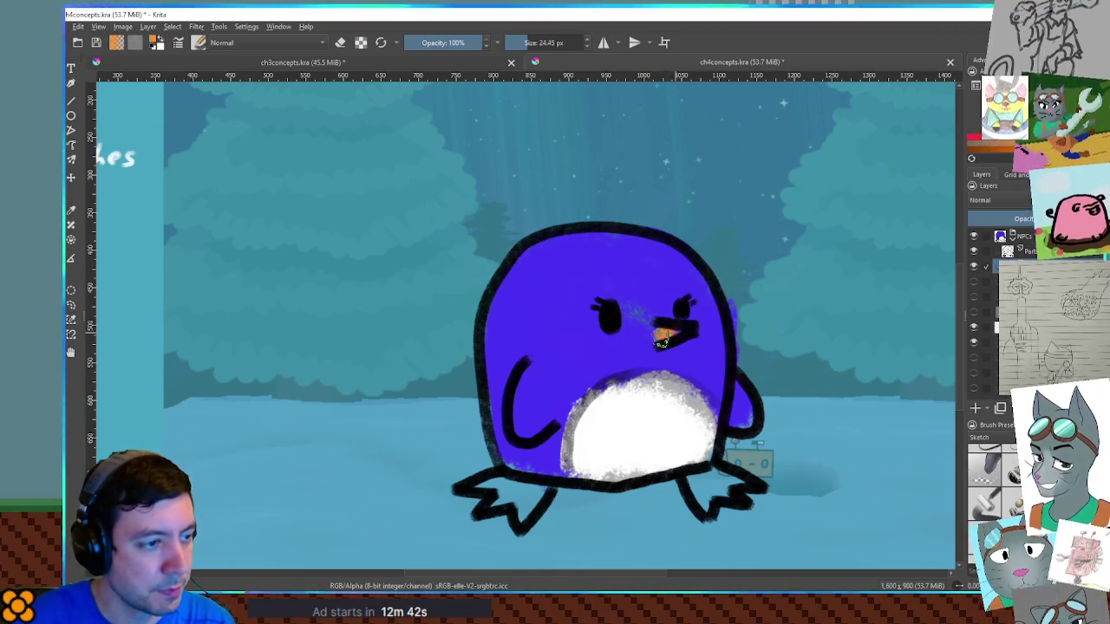
pyautogui.moveTo(477, 484); pyautogui.dragTo(533, 505)
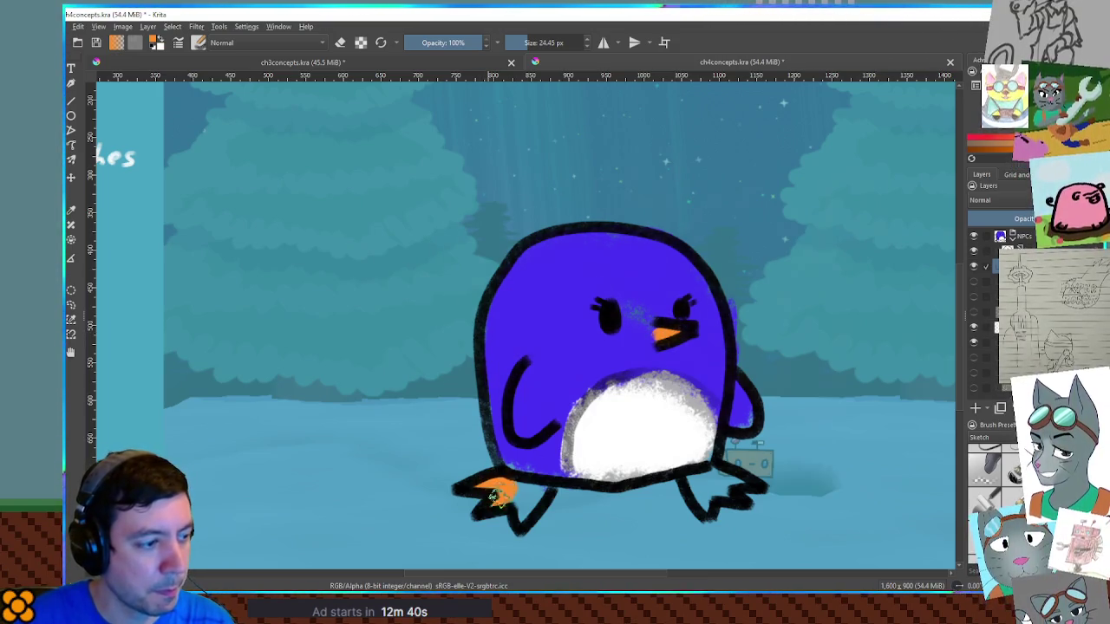
pyautogui.moveTo(722, 471)
pyautogui.mouseDown()
pyautogui.moveTo(701, 508)
pyautogui.moveTo(709, 511)
pyautogui.mouseUp()
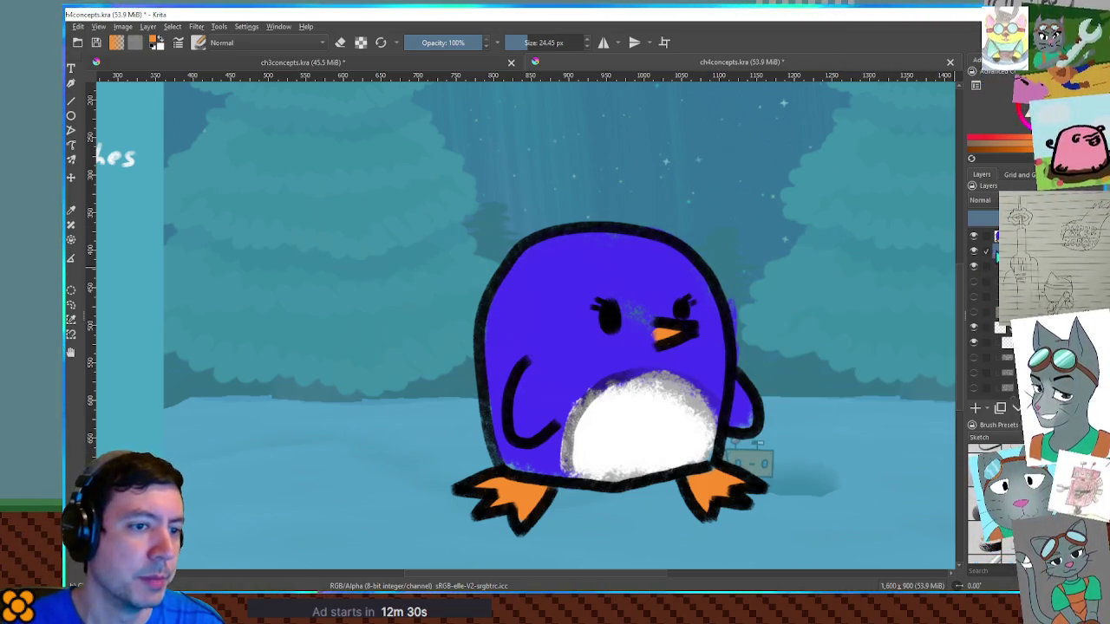
pyautogui.press('d')
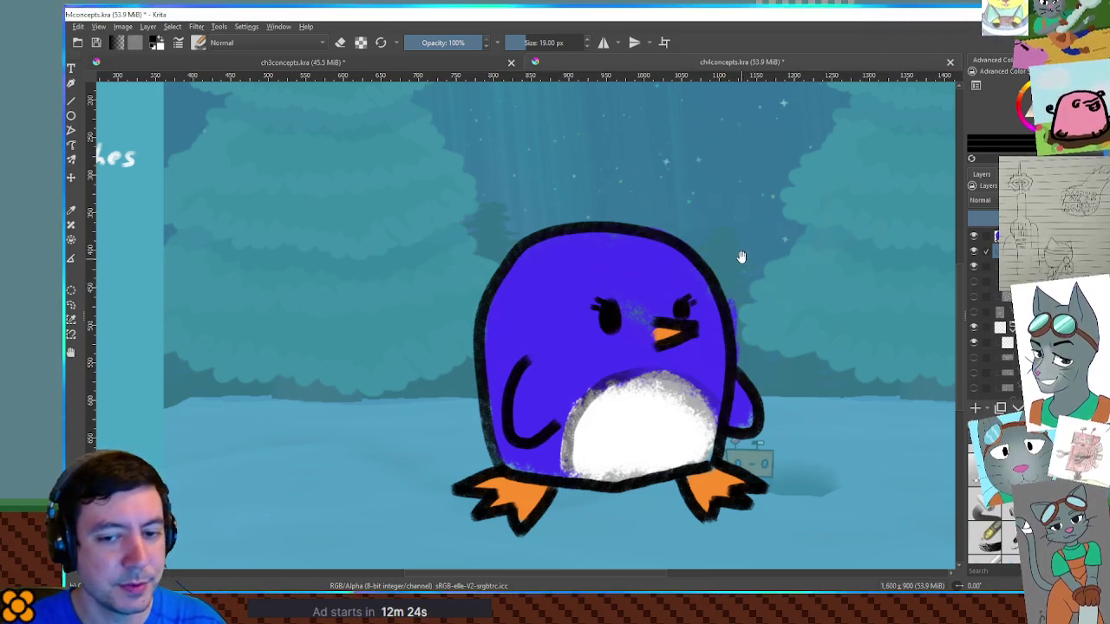
pyautogui.moveTo(741, 257); pyautogui.dragTo(743, 314)
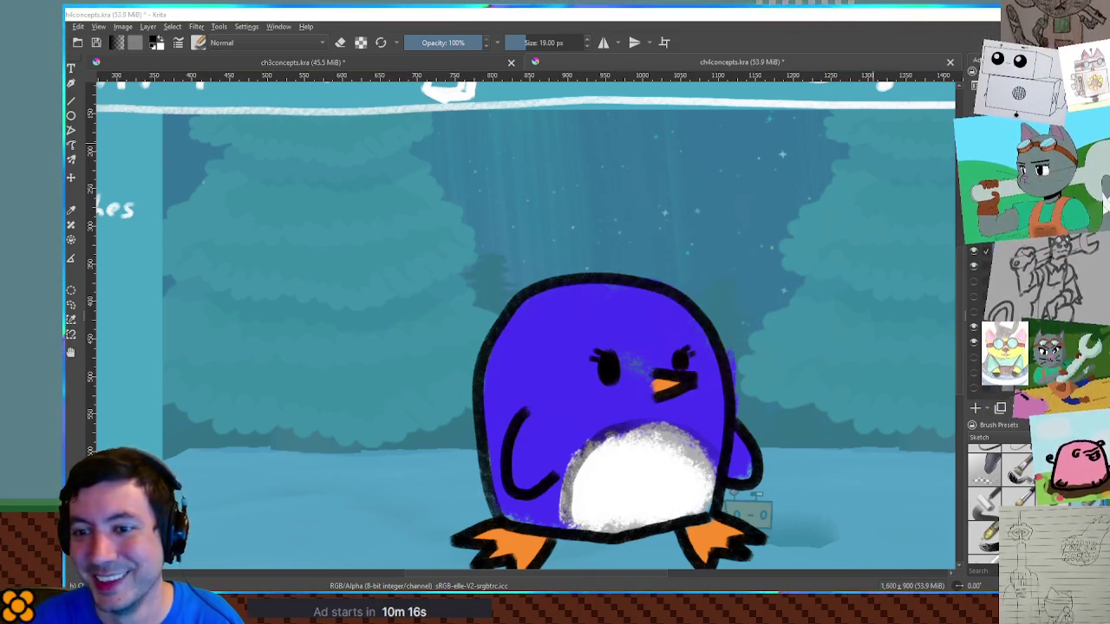
pyautogui.hotkey('alt', 'Tab')
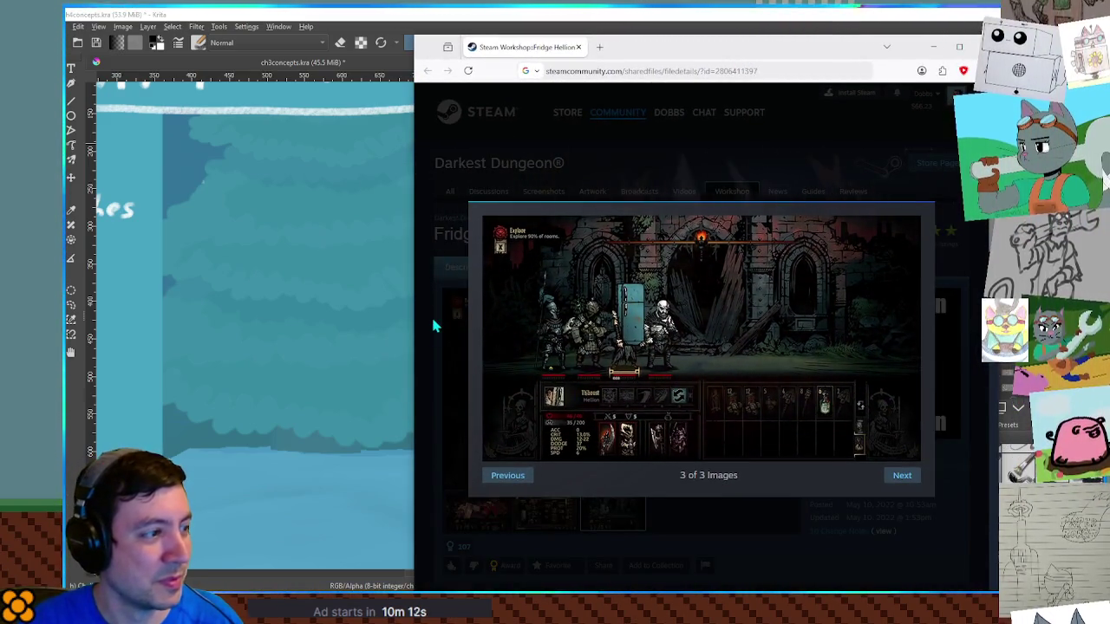
pyautogui.moveTo(411, 311); pyautogui.dragTo(134, 317)
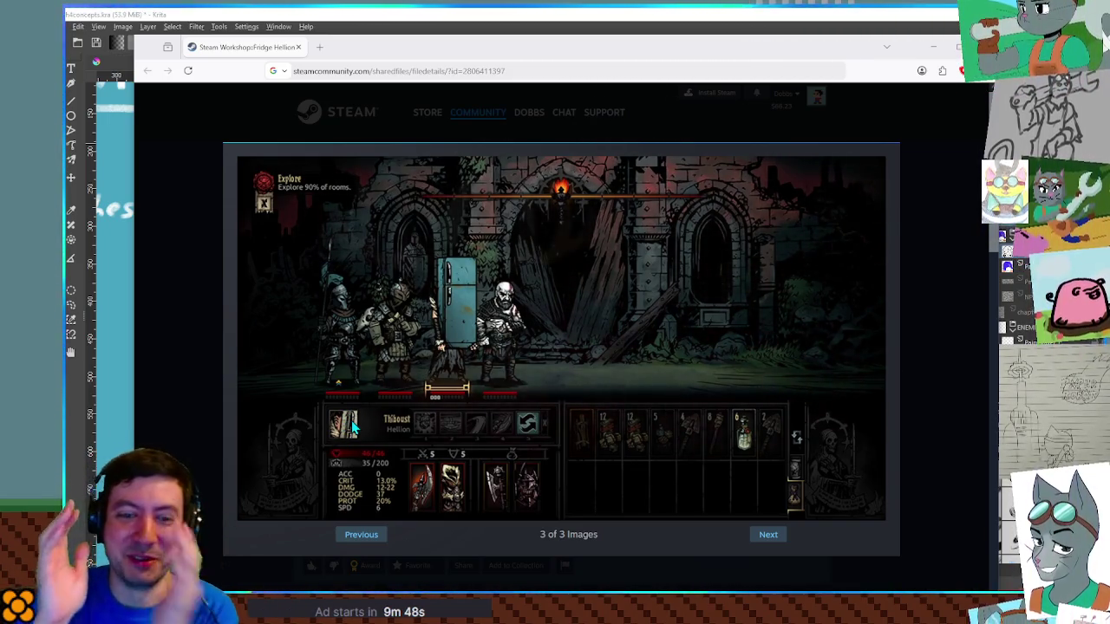
pyautogui.hotkey('alt', 'Tab')
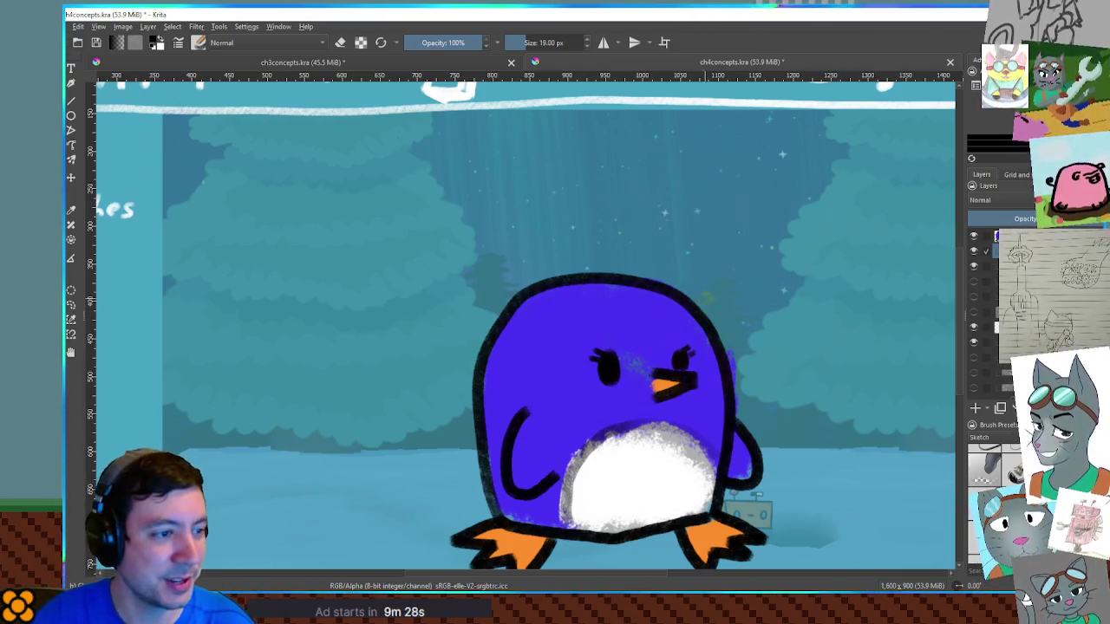
# Draw round black glasses rims and a bridge over both penguin eyes, redrawing after one undo.
pyautogui.press('[')
pyautogui.press('[')
pyautogui.press('[')
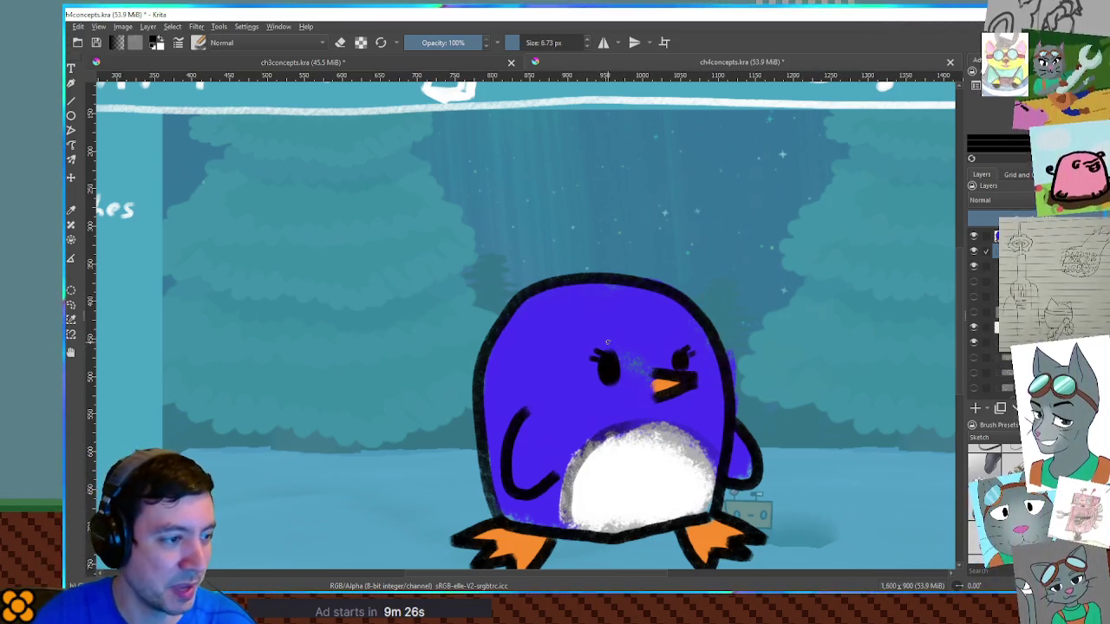
pyautogui.moveTo(611, 326)
pyautogui.mouseDown()
pyautogui.moveTo(571, 390)
pyautogui.moveTo(631, 339)
pyautogui.mouseUp()
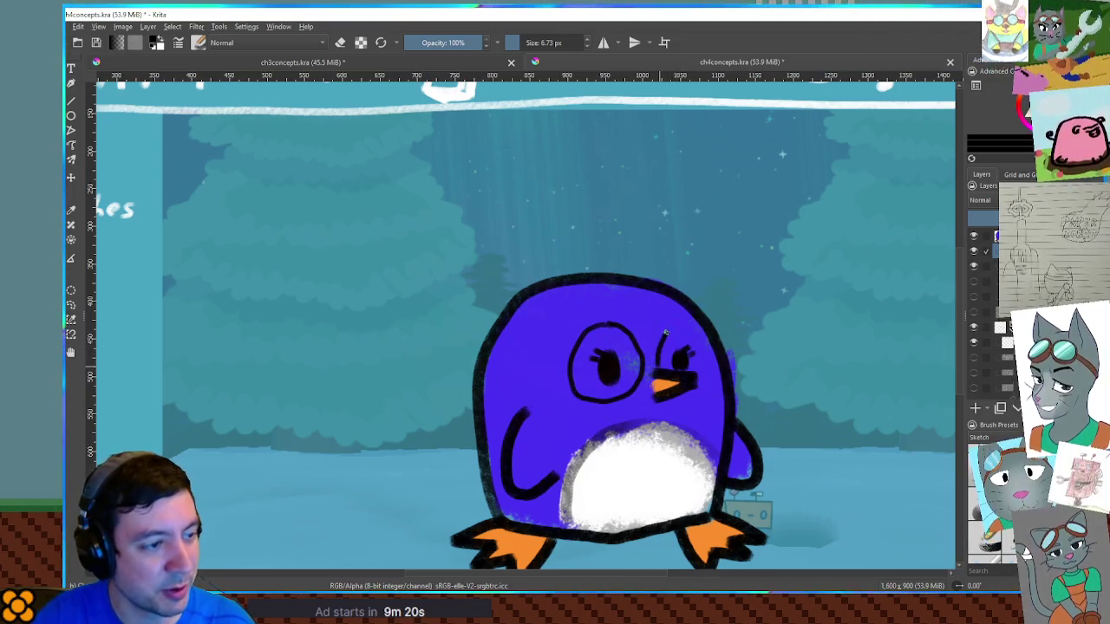
pyautogui.moveTo(657, 365); pyautogui.dragTo(710, 349)
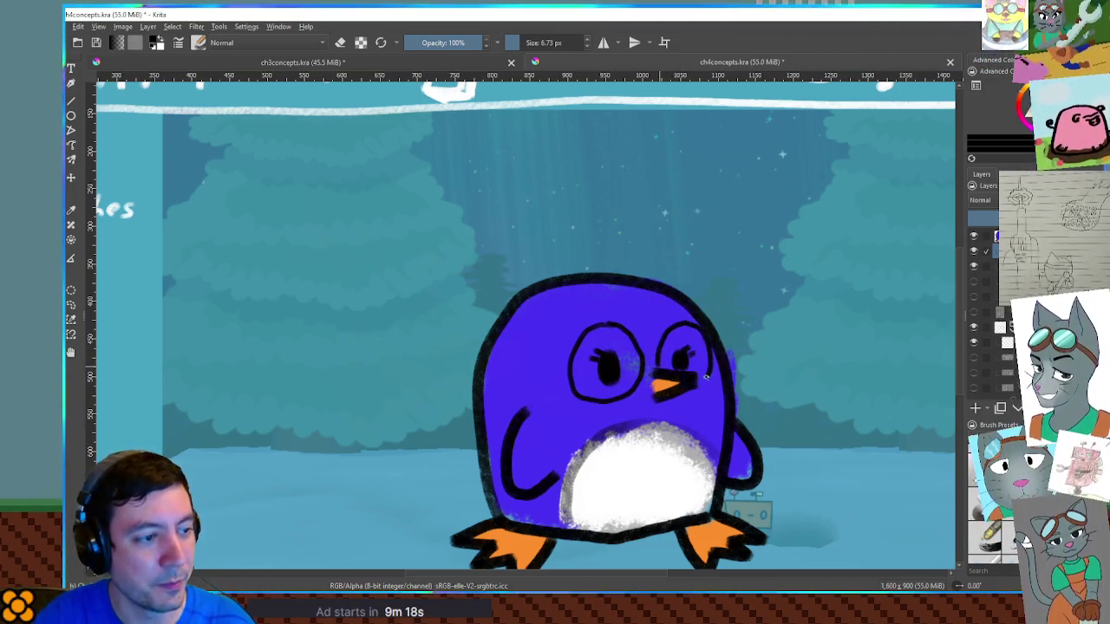
pyautogui.moveTo(646, 363); pyautogui.dragTo(658, 361)
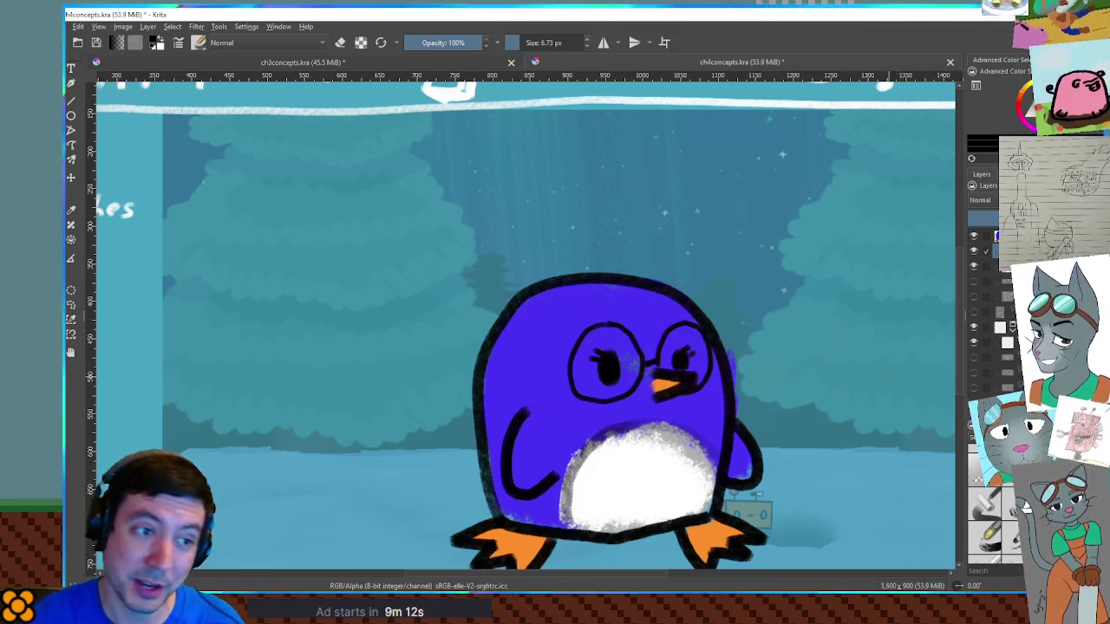
pyautogui.hotkey('ctrl', 'z')
pyautogui.hotkey('ctrl', 'z')
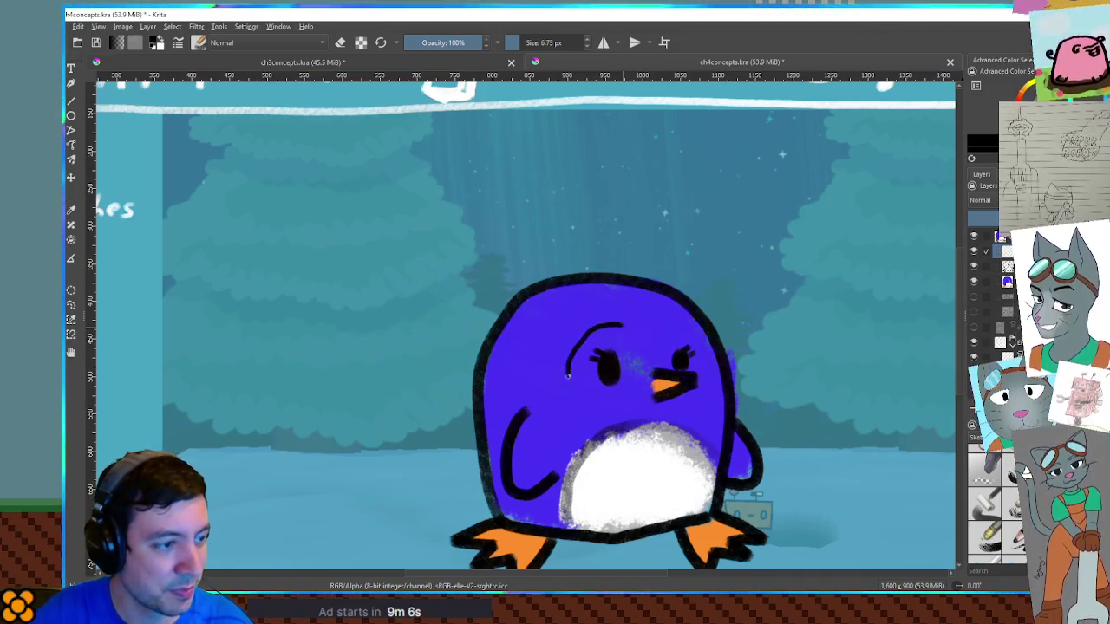
pyautogui.moveTo(604, 327)
pyautogui.mouseDown()
pyautogui.moveTo(637, 385)
pyautogui.moveTo(617, 327)
pyautogui.mouseUp()
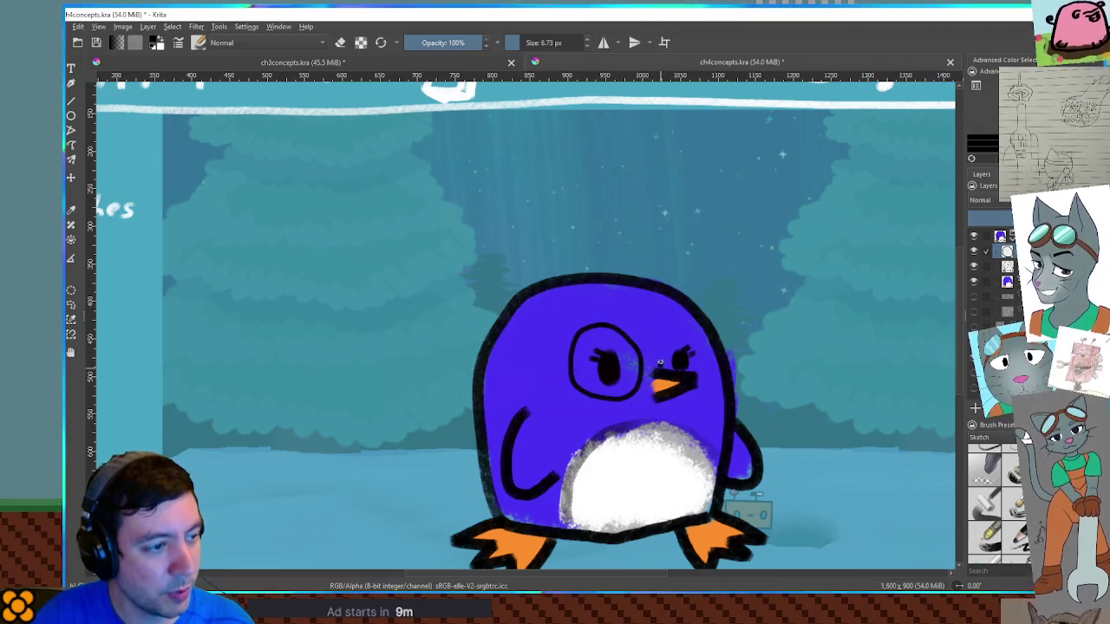
pyautogui.moveTo(686, 324); pyautogui.dragTo(690, 392)
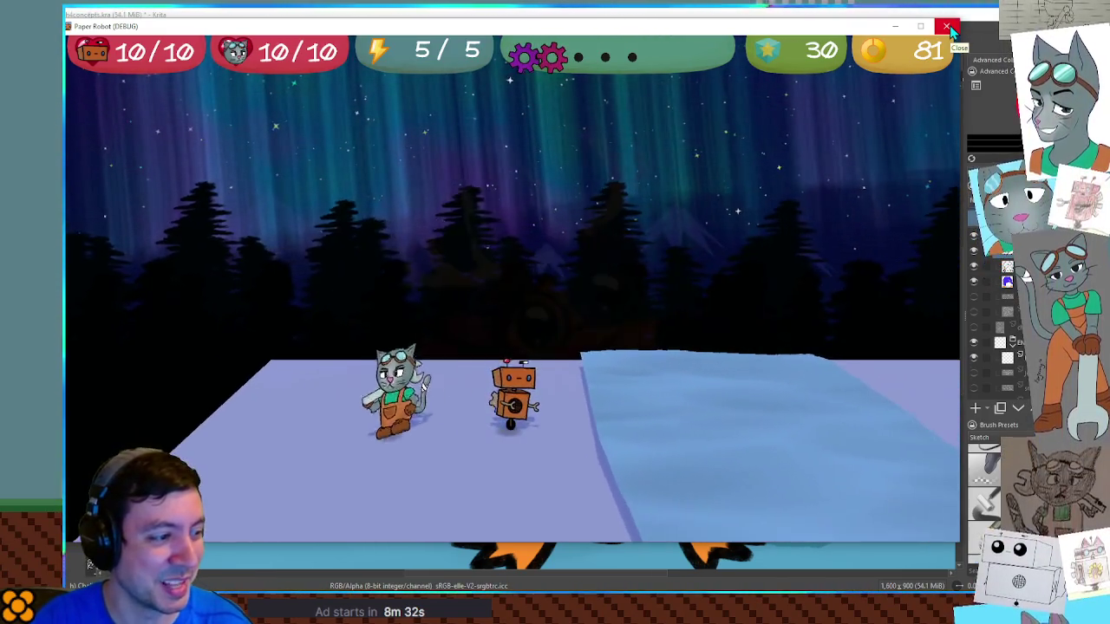
# Close the Paper Robot game window and return to the Krita penguin drawing.
pyautogui.hotkey('alt', 'F4')
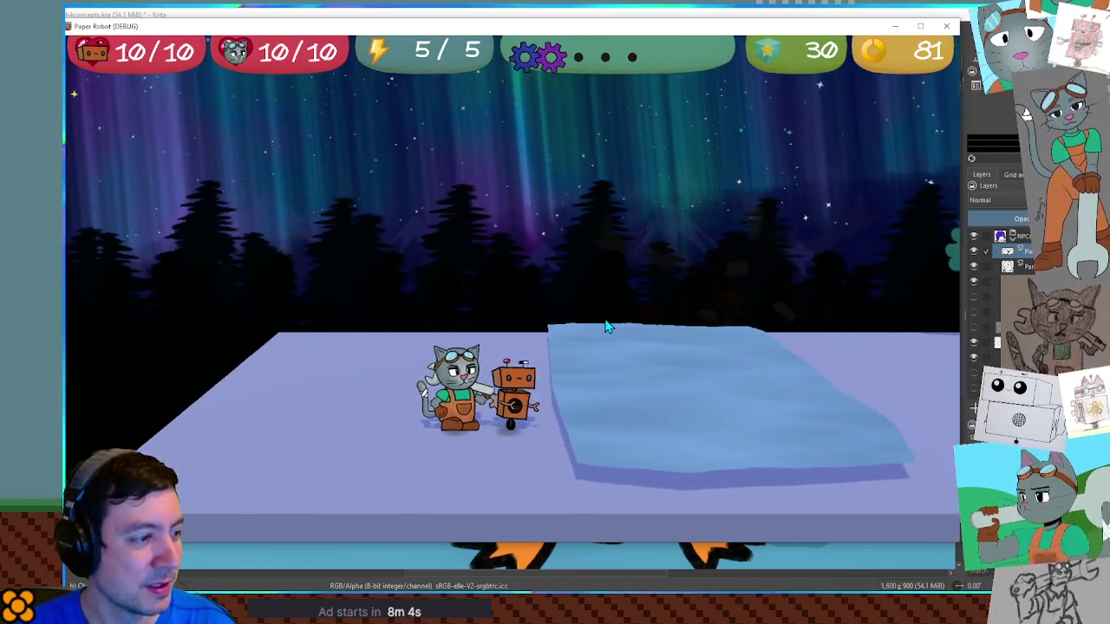
pyautogui.click(580, 14)
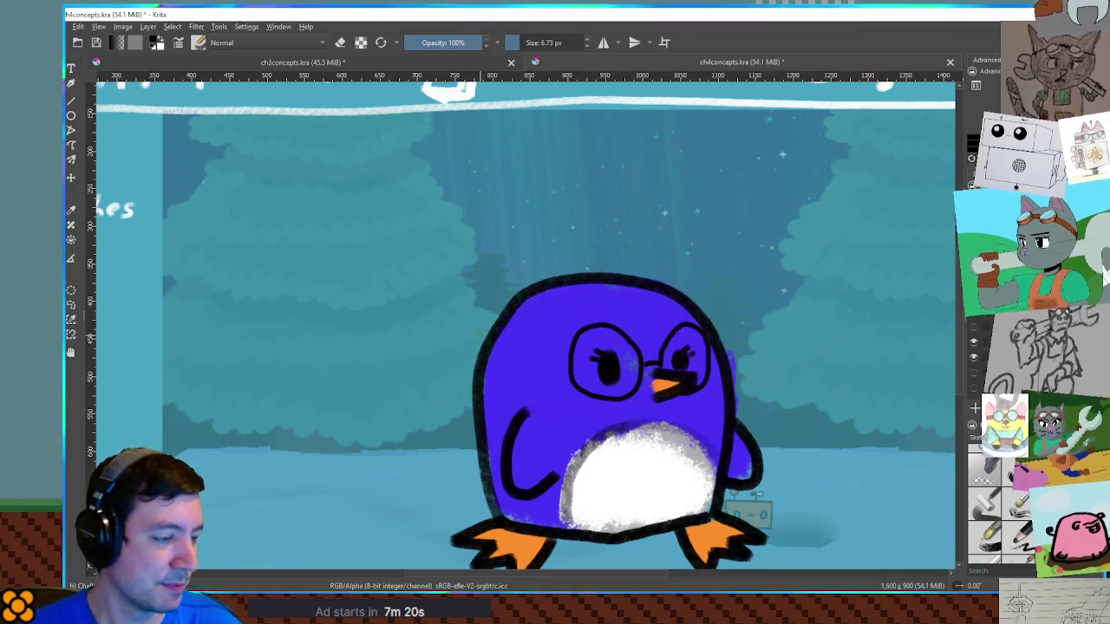
# Try several hair scribbles across the penguin's head and undo them all.
pyautogui.moveTo(532, 325); pyautogui.dragTo(550, 319)
pyautogui.moveTo(616, 306)
pyautogui.mouseDown()
pyautogui.moveTo(614, 276)
pyautogui.moveTo(676, 251)
pyautogui.moveTo(699, 314)
pyautogui.mouseUp()
pyautogui.hotkey('ctrl', 'z')
pyautogui.moveTo(588, 306)
pyautogui.mouseDown()
pyautogui.moveTo(637, 260)
pyautogui.moveTo(674, 299)
pyautogui.mouseUp()
pyautogui.moveTo(601, 306)
pyautogui.mouseDown()
pyautogui.moveTo(540, 315)
pyautogui.moveTo(514, 333)
pyautogui.moveTo(678, 330)
pyautogui.mouseUp()
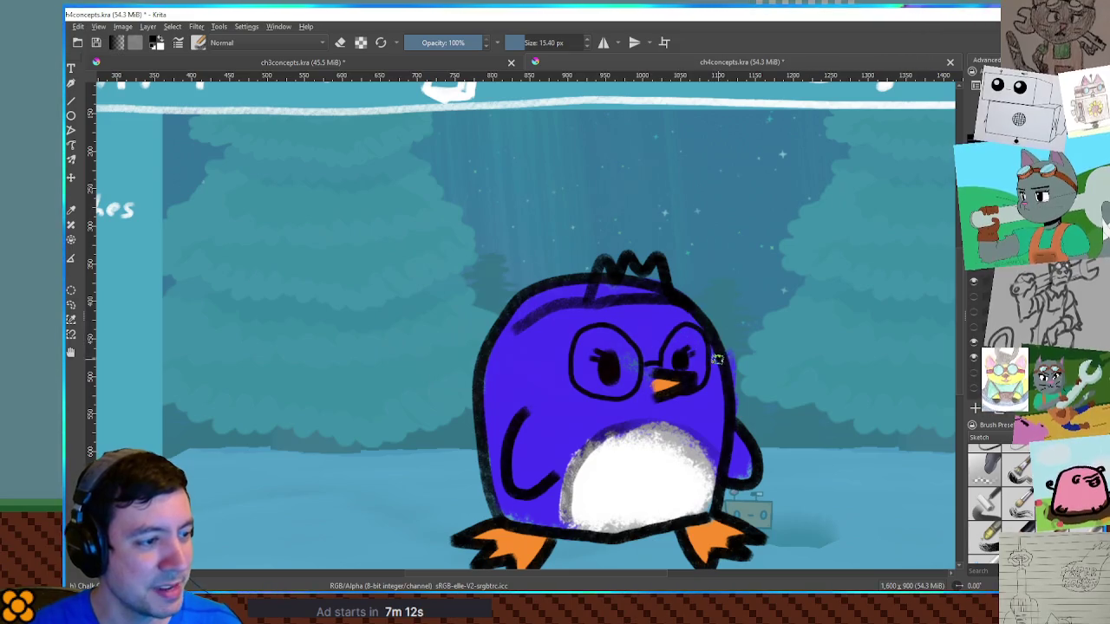
pyautogui.hotkey('ctrl', 'z')
pyautogui.hotkey('ctrl', 'z')
pyautogui.hotkey('ctrl', 'z')
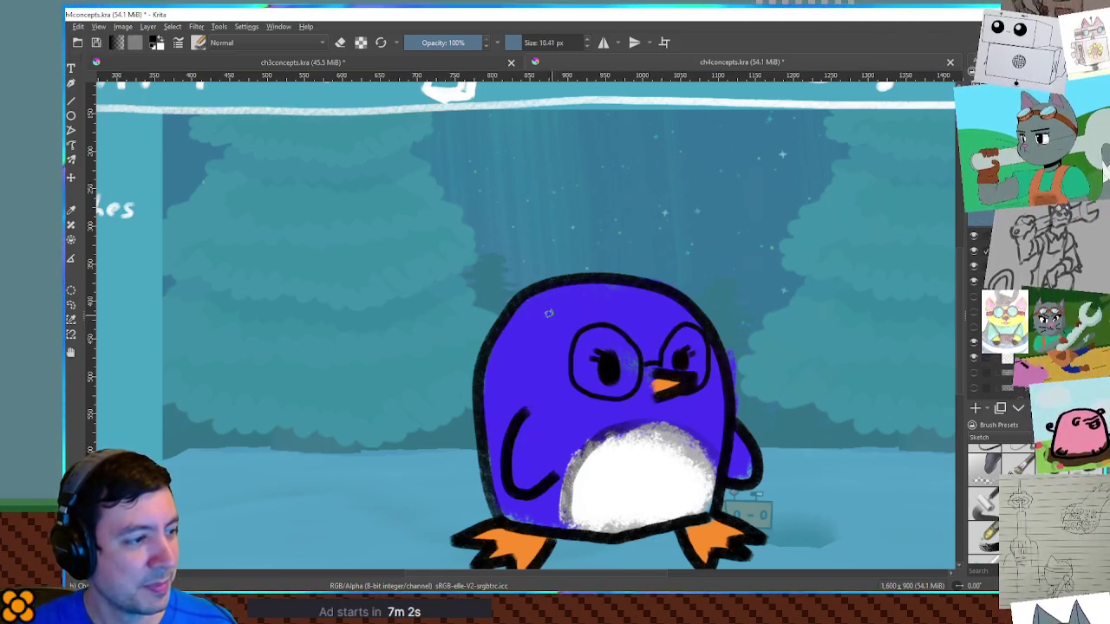
pyautogui.moveTo(490, 304); pyautogui.dragTo(501, 341)
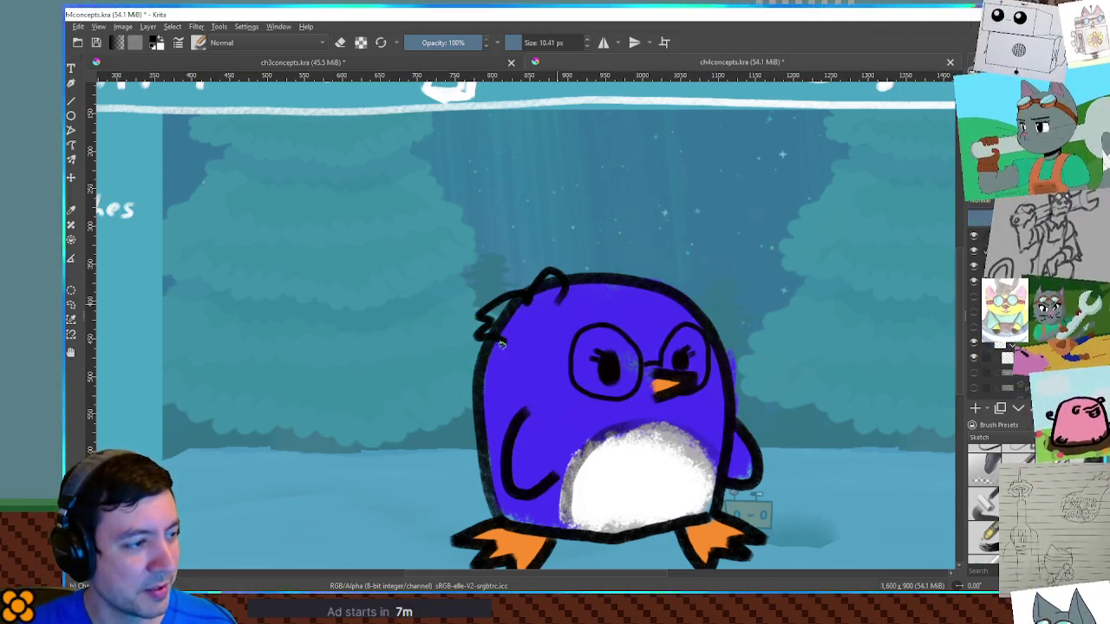
pyautogui.moveTo(539, 308)
pyautogui.mouseDown()
pyautogui.moveTo(542, 332)
pyautogui.moveTo(490, 321)
pyautogui.moveTo(545, 290)
pyautogui.mouseUp()
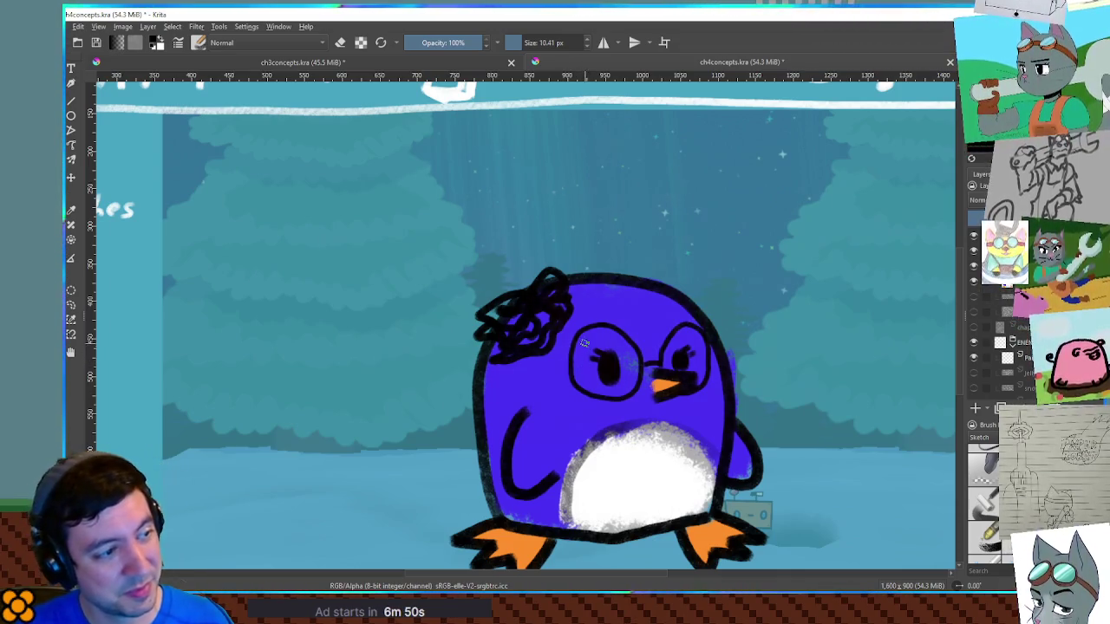
pyautogui.hotkey('ctrl', 'z')
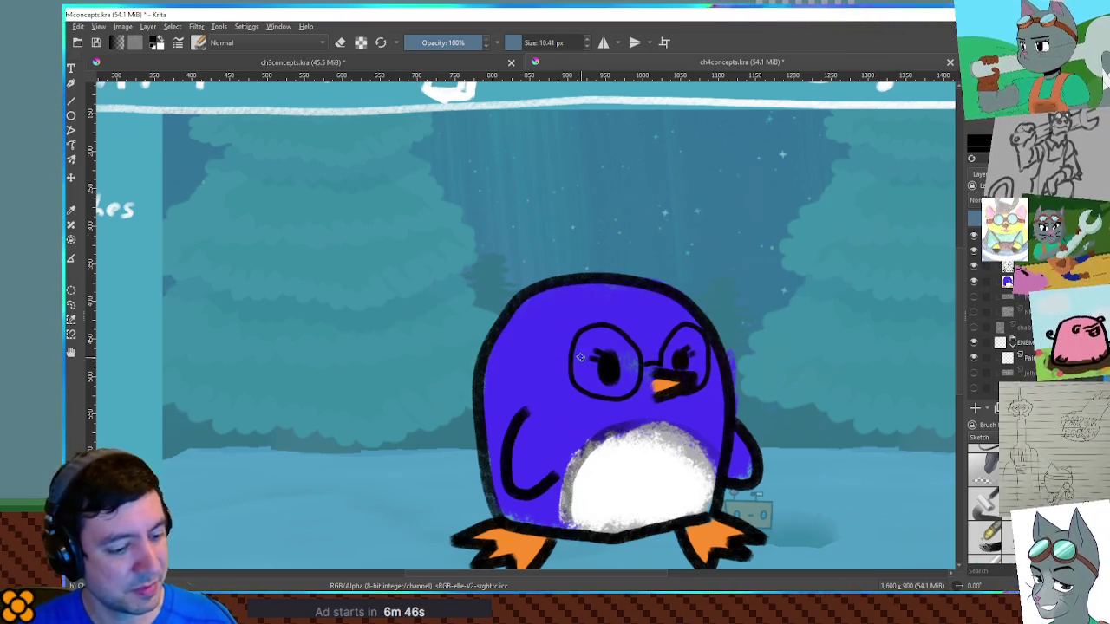
pyautogui.hotkey('ctrl', 'y')
pyautogui.hotkey('ctrl', 'y')
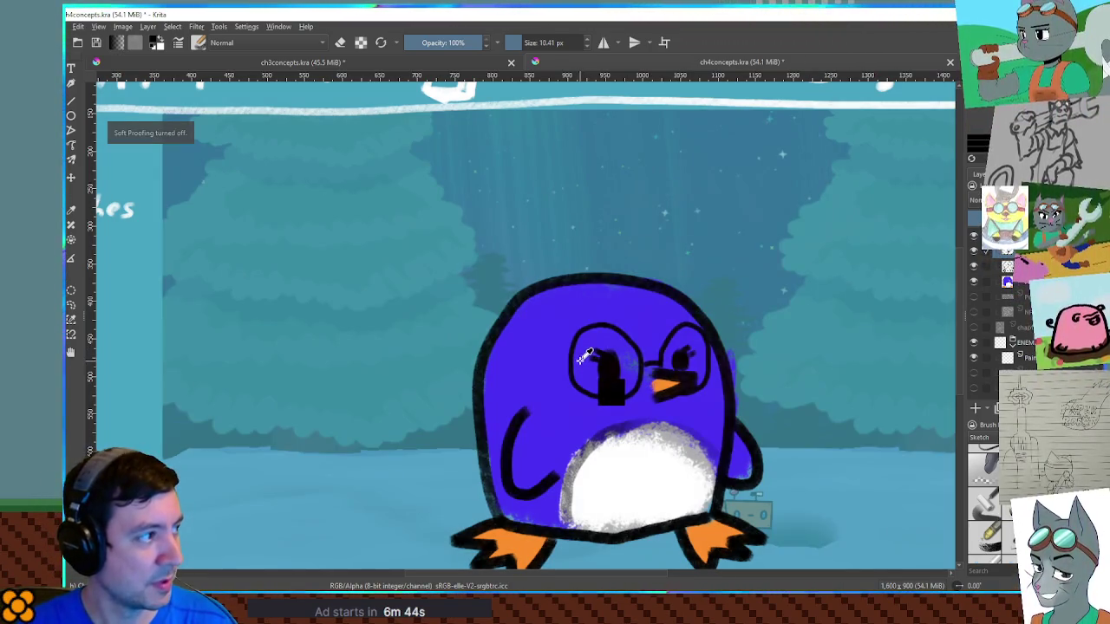
pyautogui.hotkey('ctrl', 'z')
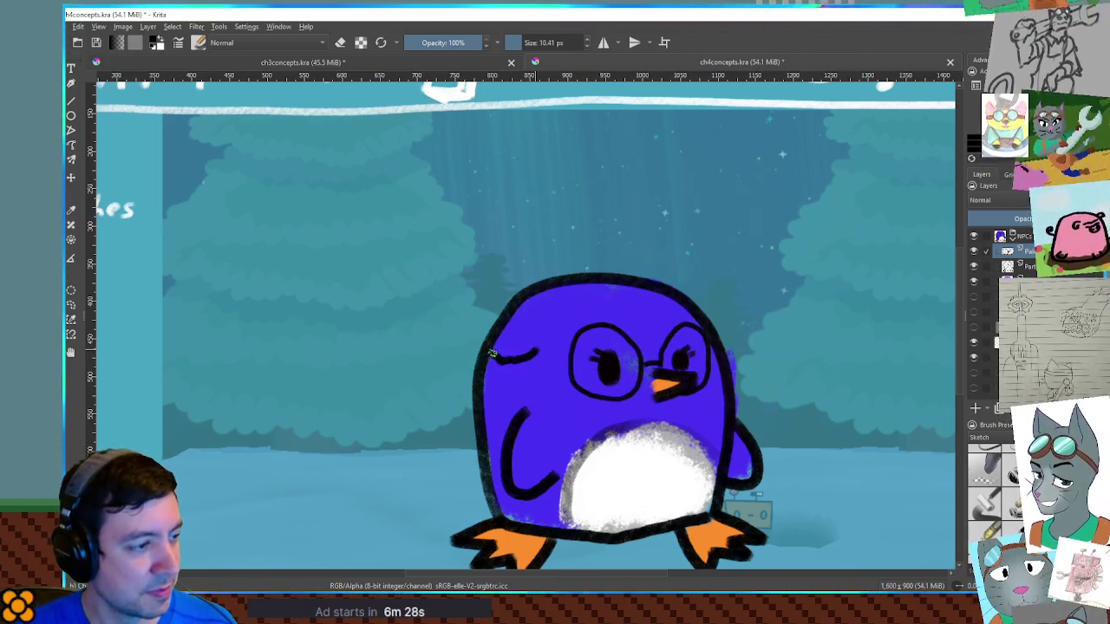
pyautogui.hotkey('ctrl', 'z')
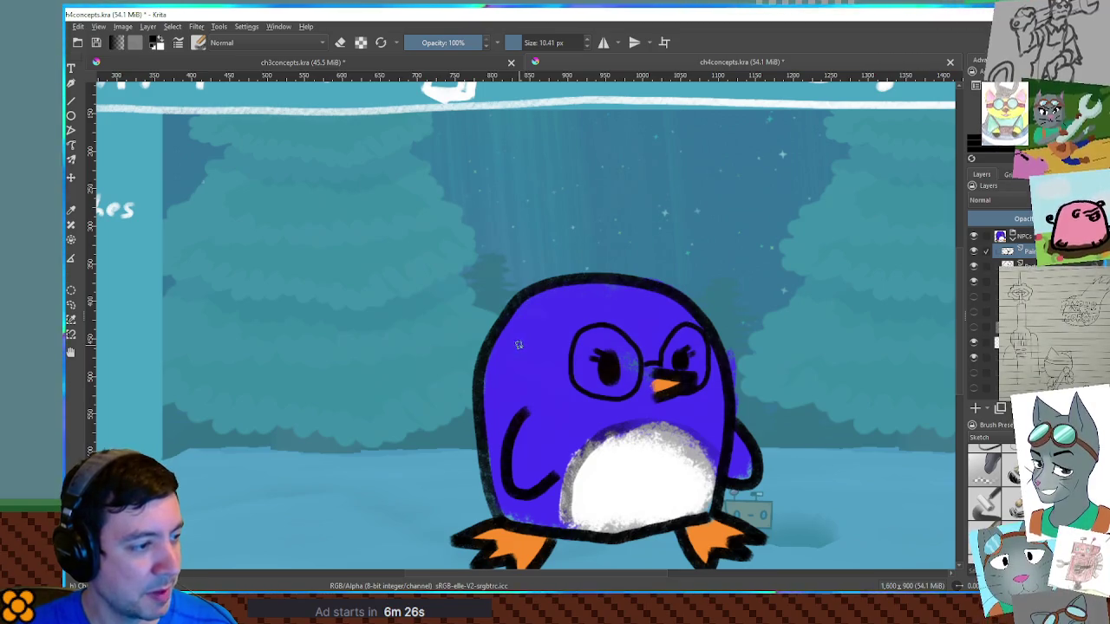
# Draw w-shaped marks and a curly petal forming the flower on the head's upper left.
pyautogui.moveTo(537, 368); pyautogui.dragTo(546, 340)
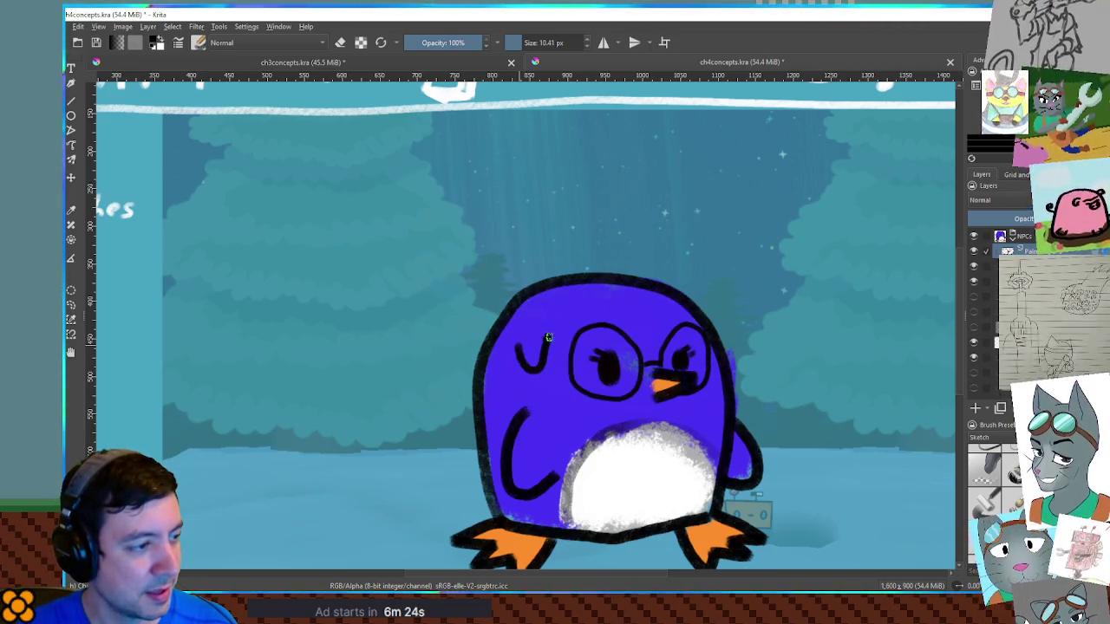
pyautogui.hotkey('ctrl', 'z')
pyautogui.moveTo(539, 350)
pyautogui.mouseDown()
pyautogui.moveTo(523, 352)
pyautogui.moveTo(572, 327)
pyautogui.moveTo(558, 299)
pyautogui.moveTo(518, 328)
pyautogui.moveTo(496, 327)
pyautogui.moveTo(548, 321)
pyautogui.mouseUp()
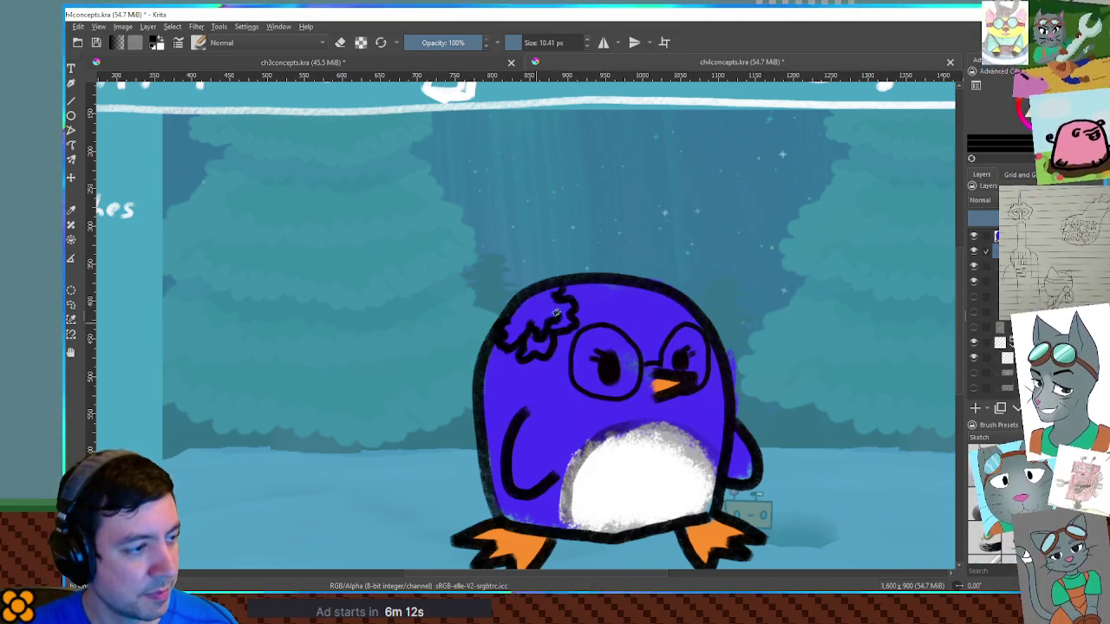
pyautogui.moveTo(529, 305); pyautogui.dragTo(524, 314)
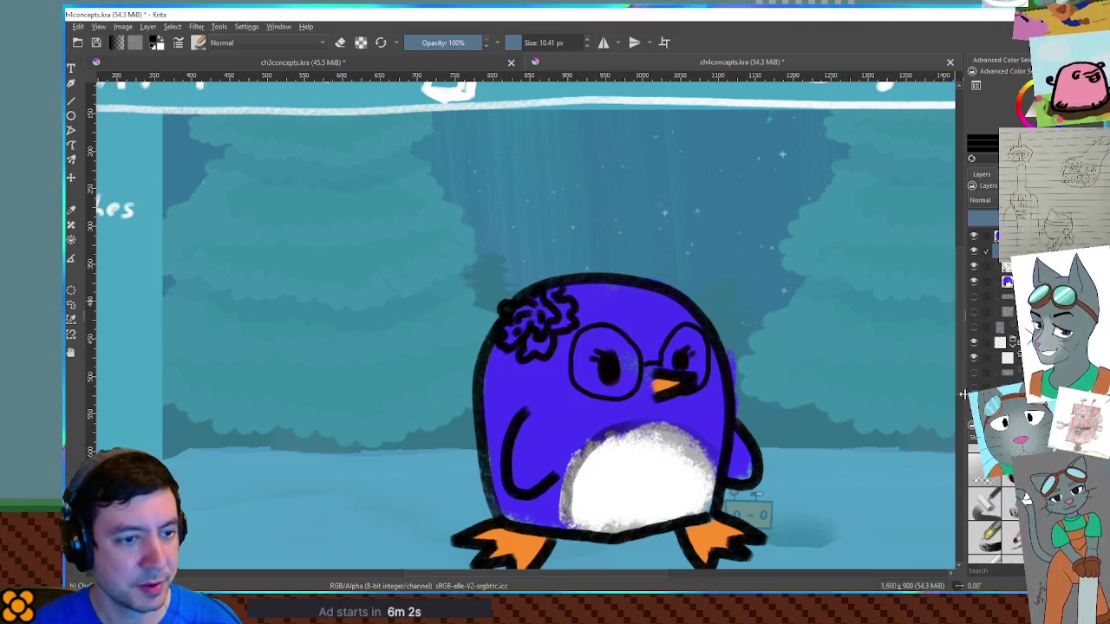
# Pick red and paint the head flower on the layer below the line art.
pyautogui.click(974, 259)
pyautogui.click(1026, 111)
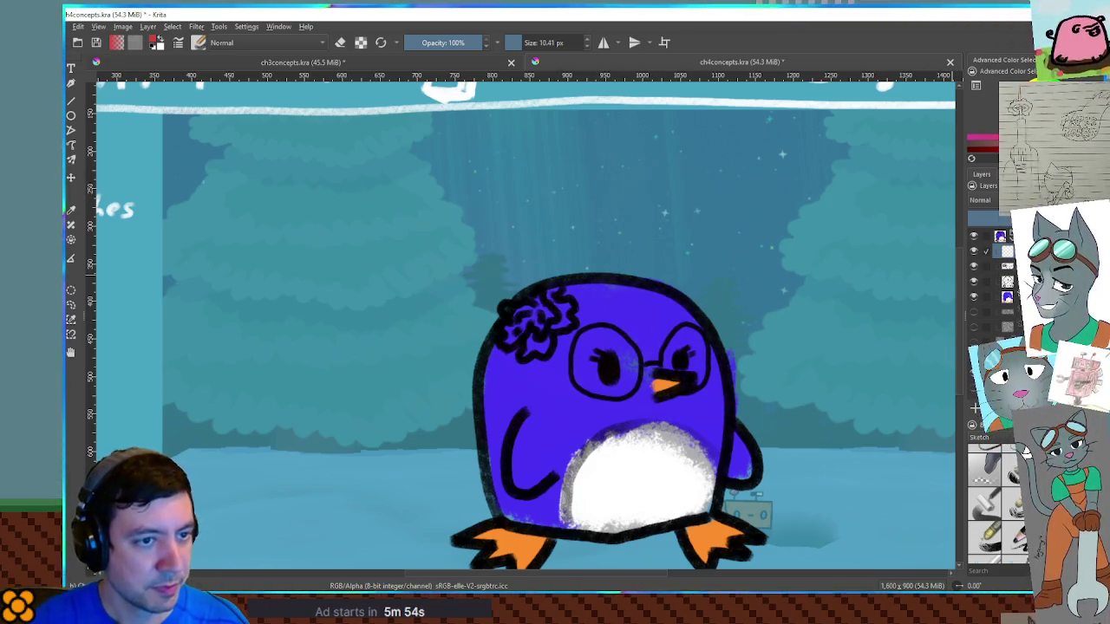
pyautogui.press('pagedown')
pyautogui.moveTo(503, 323)
pyautogui.mouseDown()
pyautogui.moveTo(546, 327)
pyautogui.moveTo(546, 299)
pyautogui.moveTo(524, 310)
pyautogui.moveTo(555, 345)
pyautogui.mouseUp()
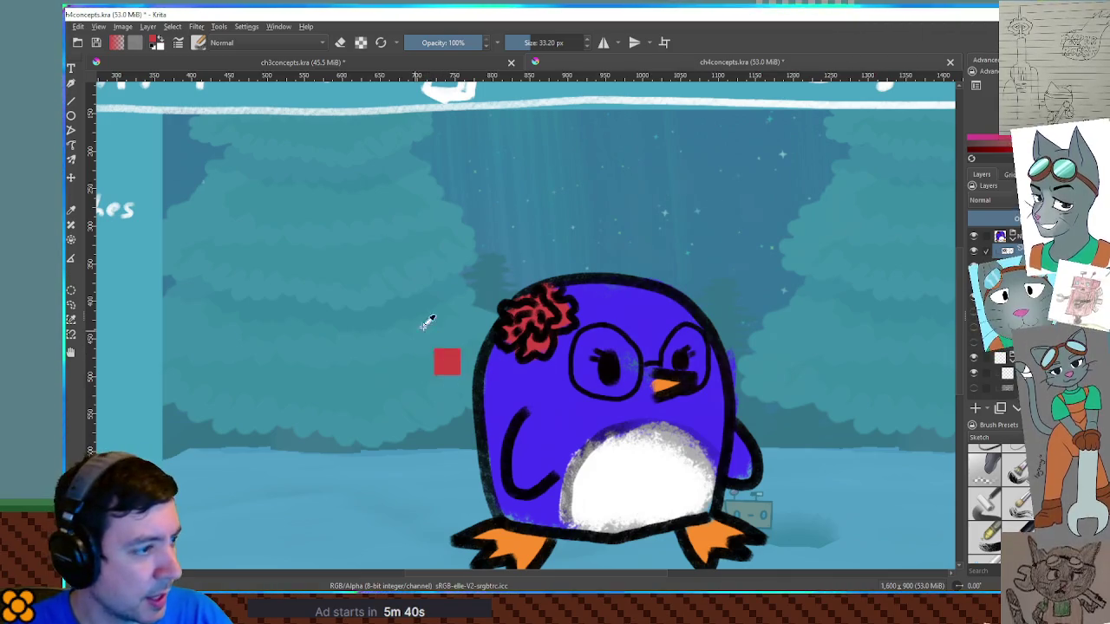
# Lasso-select around the head flower, show its line art again, then deselect.
pyautogui.click(71, 303)
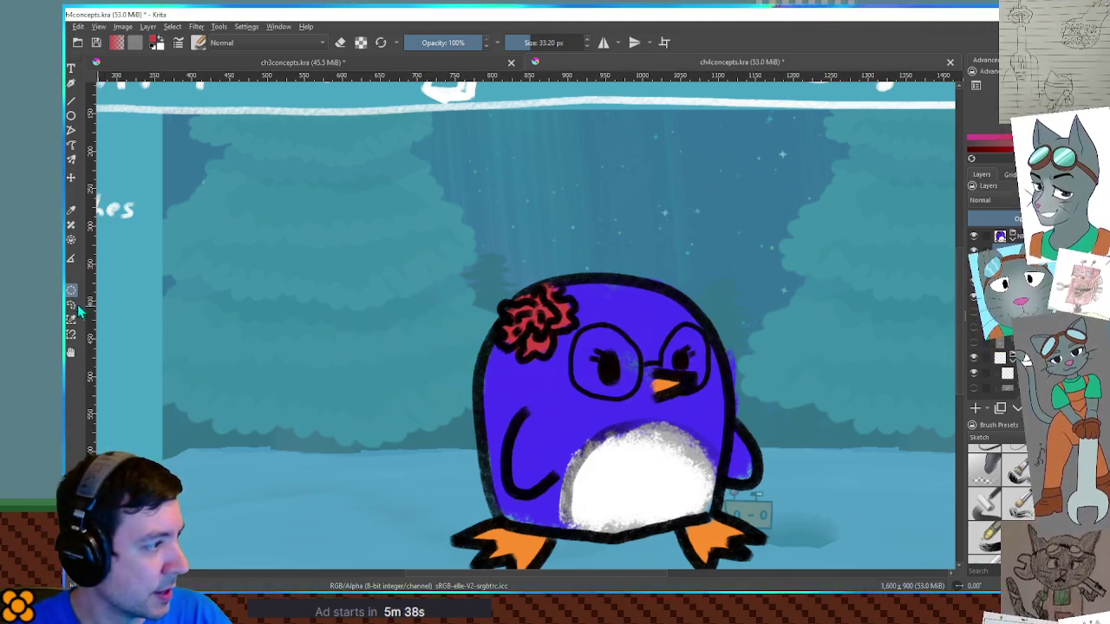
pyautogui.moveTo(539, 261)
pyautogui.mouseDown()
pyautogui.moveTo(477, 332)
pyautogui.moveTo(511, 373)
pyautogui.moveTo(542, 369)
pyautogui.moveTo(596, 303)
pyautogui.moveTo(561, 256)
pyautogui.mouseUp()
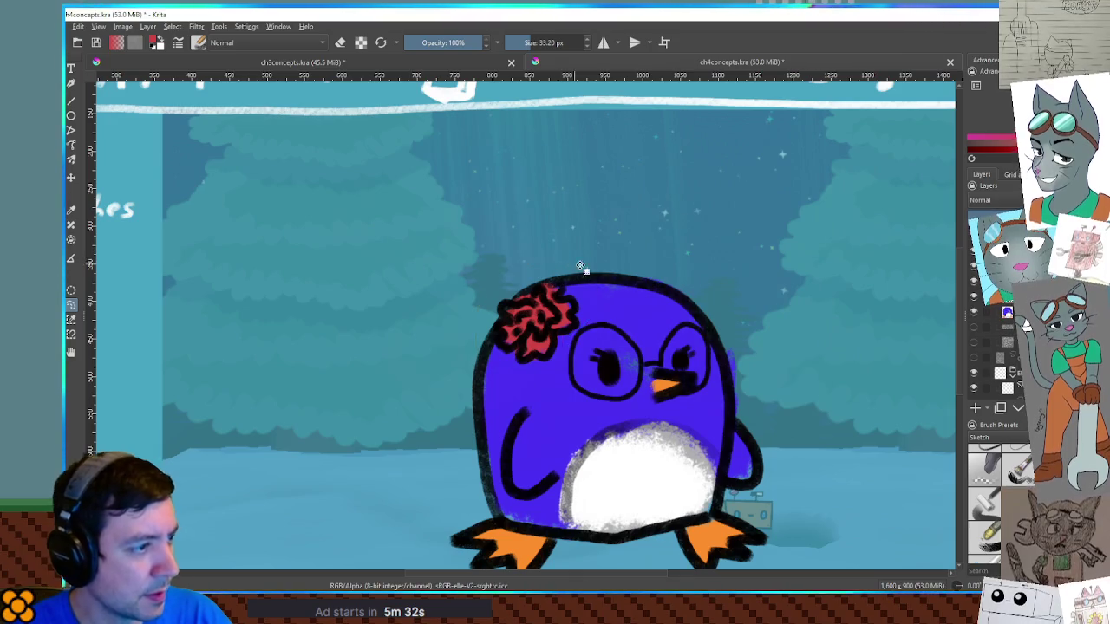
pyautogui.click(1026, 316)
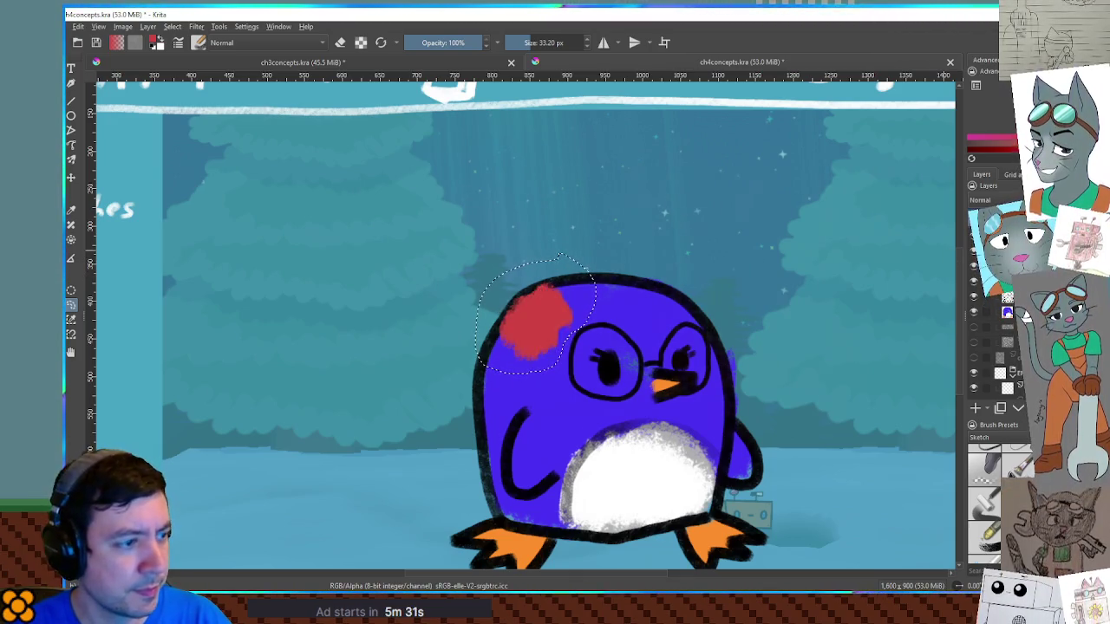
pyautogui.click(1026, 303)
pyautogui.hotkey('ctrl', 'shift', 'a')
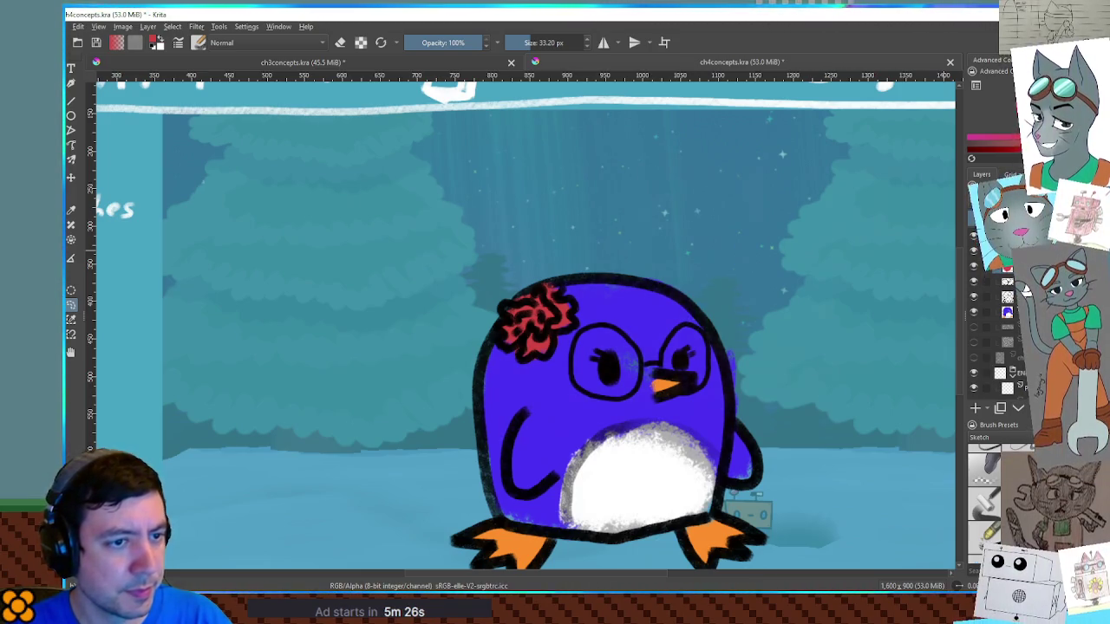
# Move the red flower up and left and enlarge it slightly with Ctrl+T.
pyautogui.moveTo(549, 319); pyautogui.dragTo(516, 309)
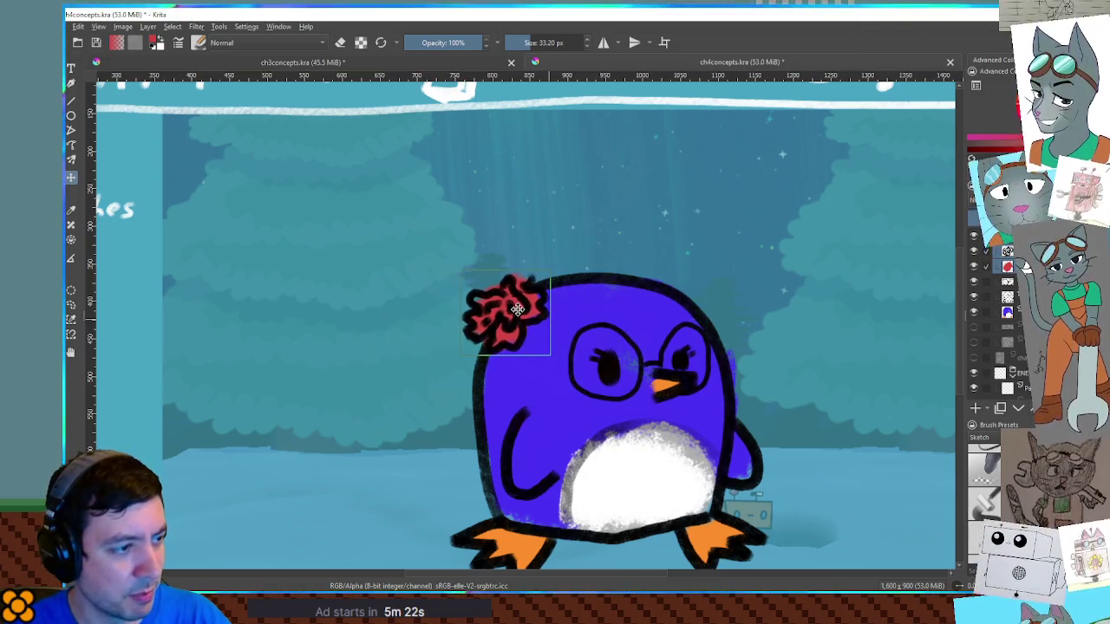
pyautogui.hotkey('ctrl', 't')
pyautogui.moveTo(549, 355); pyautogui.dragTo(566, 370)
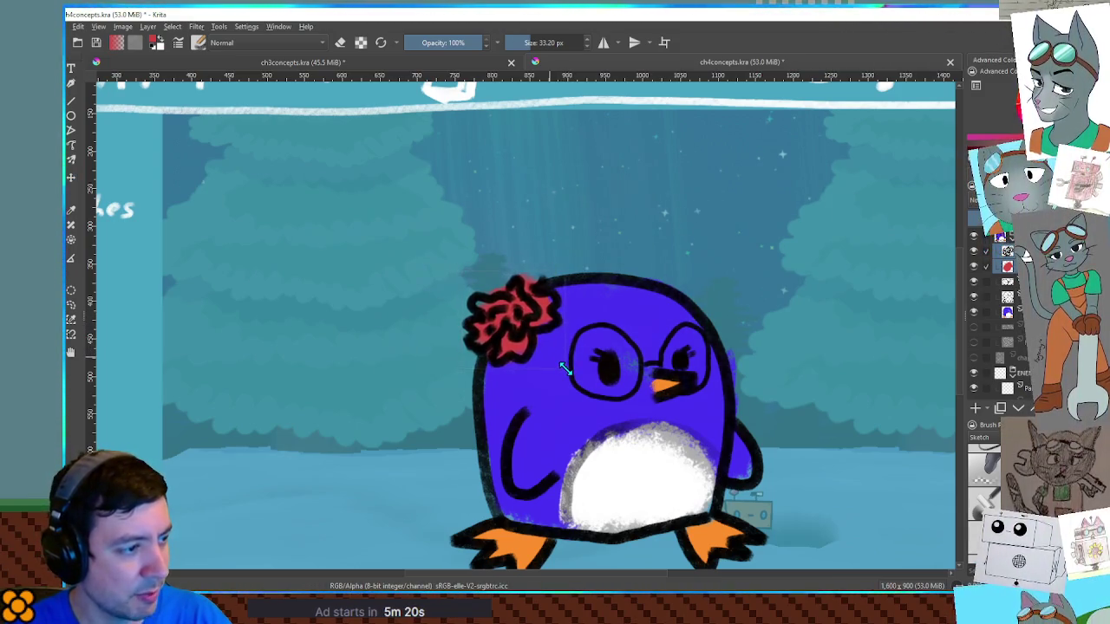
pyautogui.moveTo(511, 314); pyautogui.dragTo(510, 306)
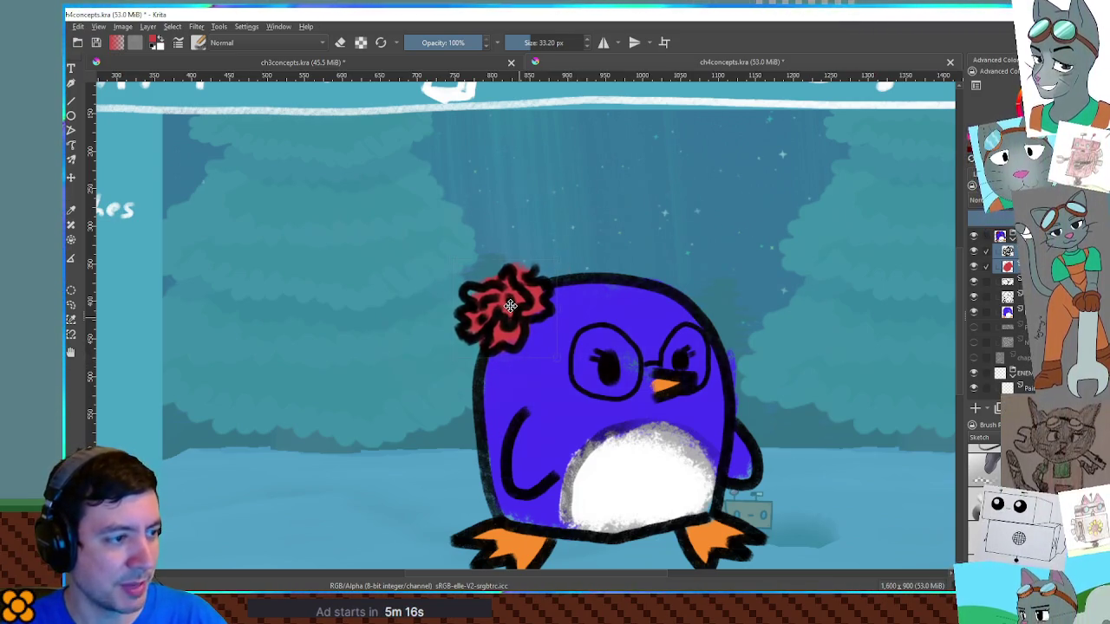
pyautogui.scroll(-2, 729, 311)
# Apply the flower transform and nudge the red flower slightly with the Move tool.
pyautogui.press('Return')
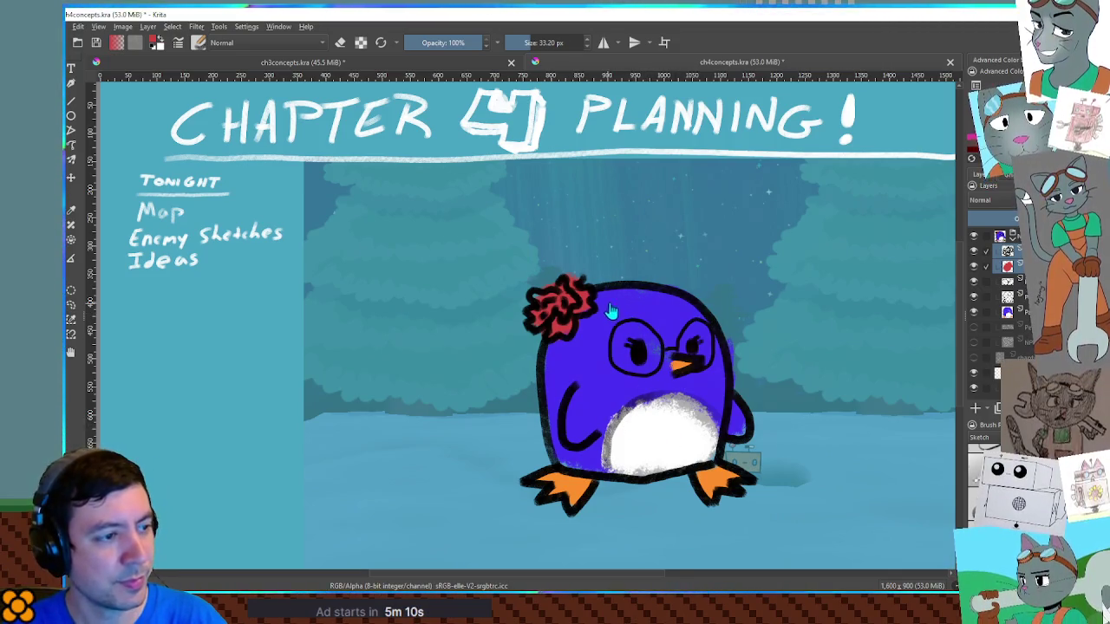
pyautogui.moveTo(574, 300)
pyautogui.mouseDown()
pyautogui.moveTo(580, 288)
pyautogui.moveTo(574, 309)
pyautogui.mouseUp()
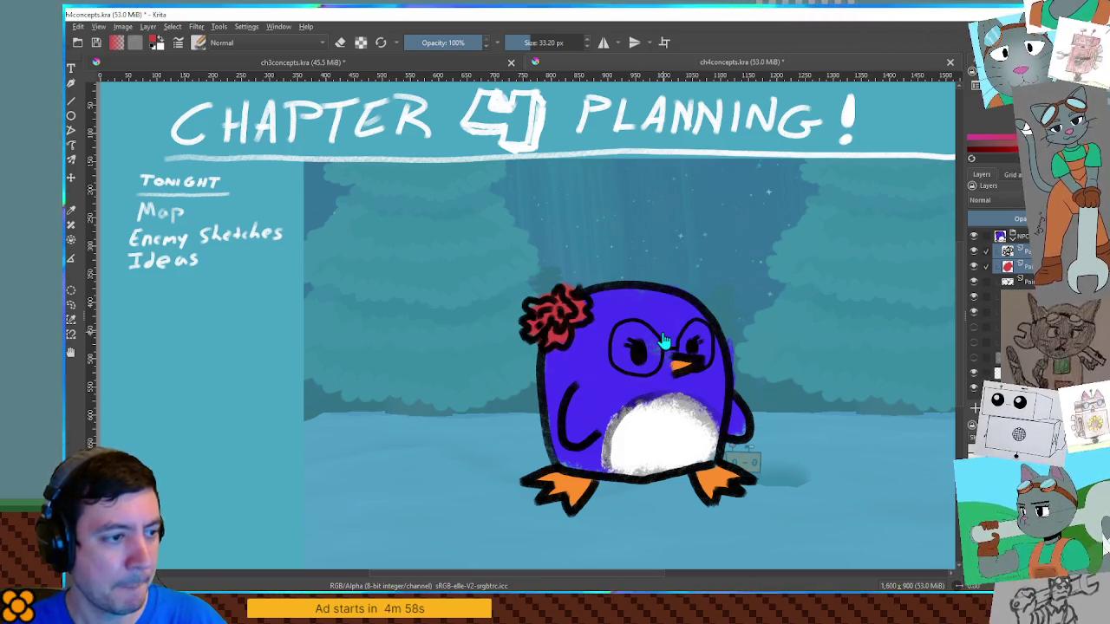
pyautogui.scroll(1, 663, 340)
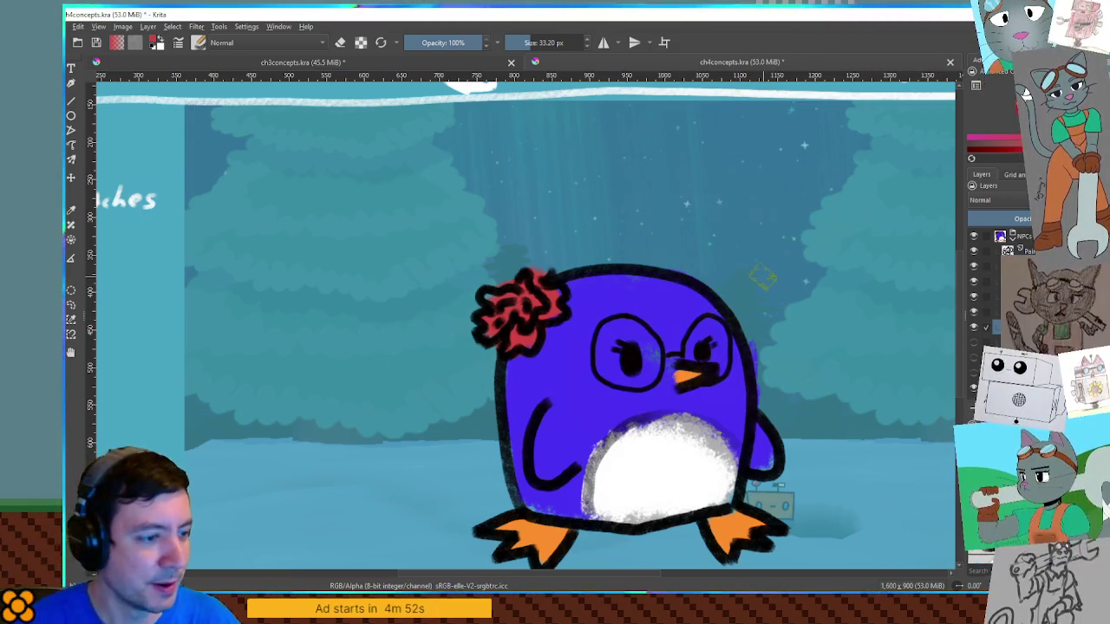
# Sample the foot's orange and paint over the black shape beside the penguin's head.
pyautogui.keyDown('ctrl'); pyautogui.click(736, 323); pyautogui.keyUp('ctrl')
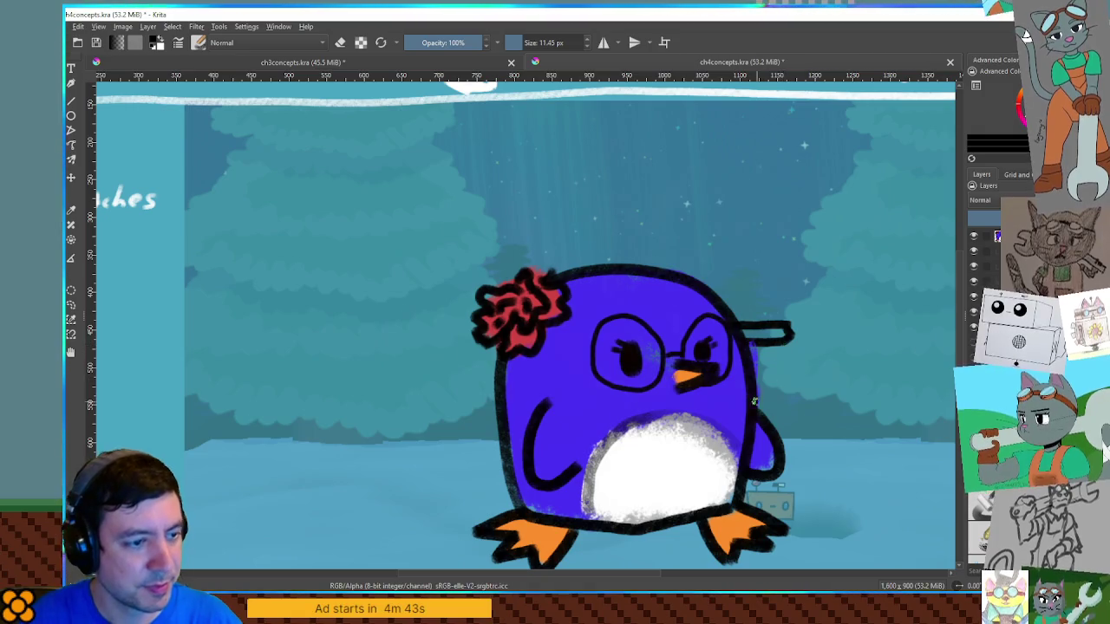
pyautogui.keyDown('ctrl'); pyautogui.click(742, 533); pyautogui.keyUp('ctrl')
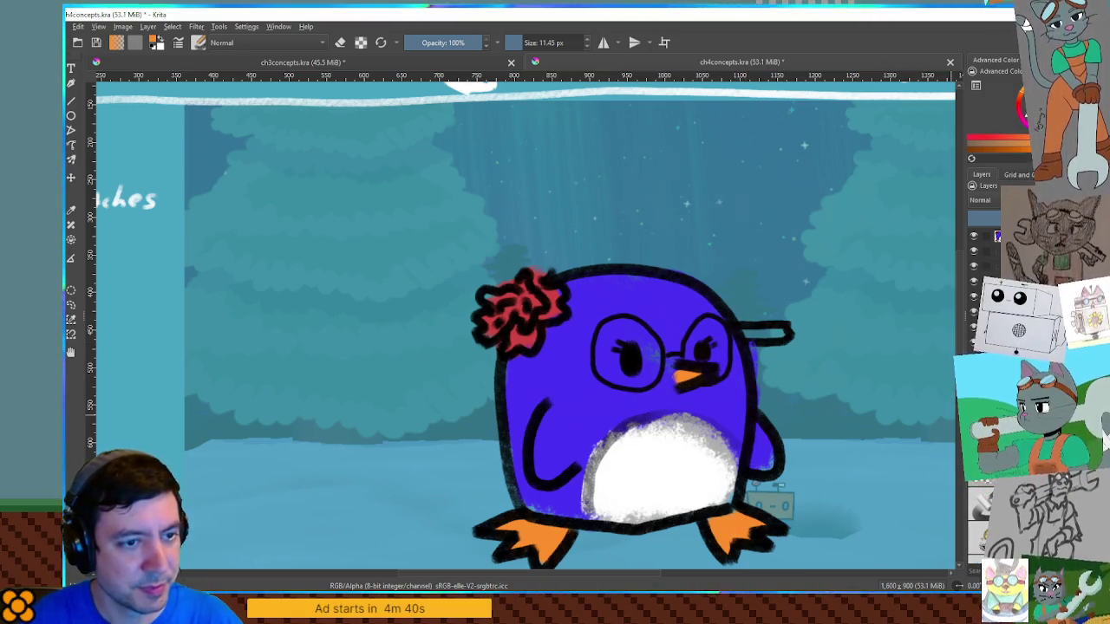
pyautogui.moveTo(743, 332)
pyautogui.mouseDown()
pyautogui.moveTo(786, 333)
pyautogui.moveTo(769, 329)
pyautogui.moveTo(798, 297)
pyautogui.moveTo(748, 320)
pyautogui.mouseUp()
# Try rotating the orange piece with Ctrl+T, then undo the rotation.
pyautogui.hotkey('ctrl', 't')
pyautogui.press('Return')
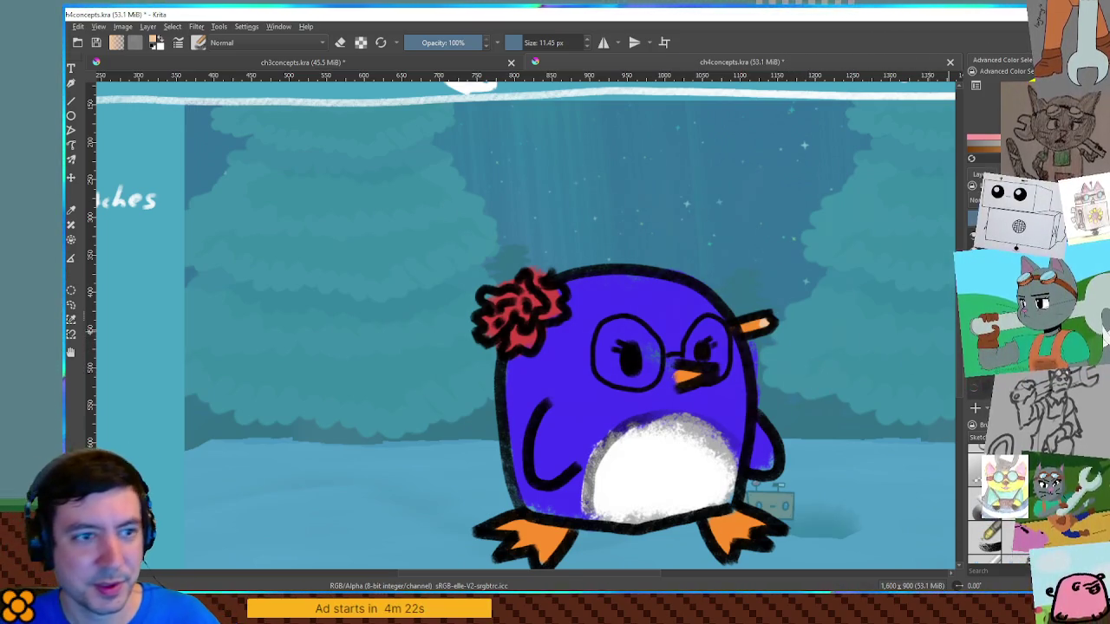
pyautogui.hotkey('ctrl', 'z')
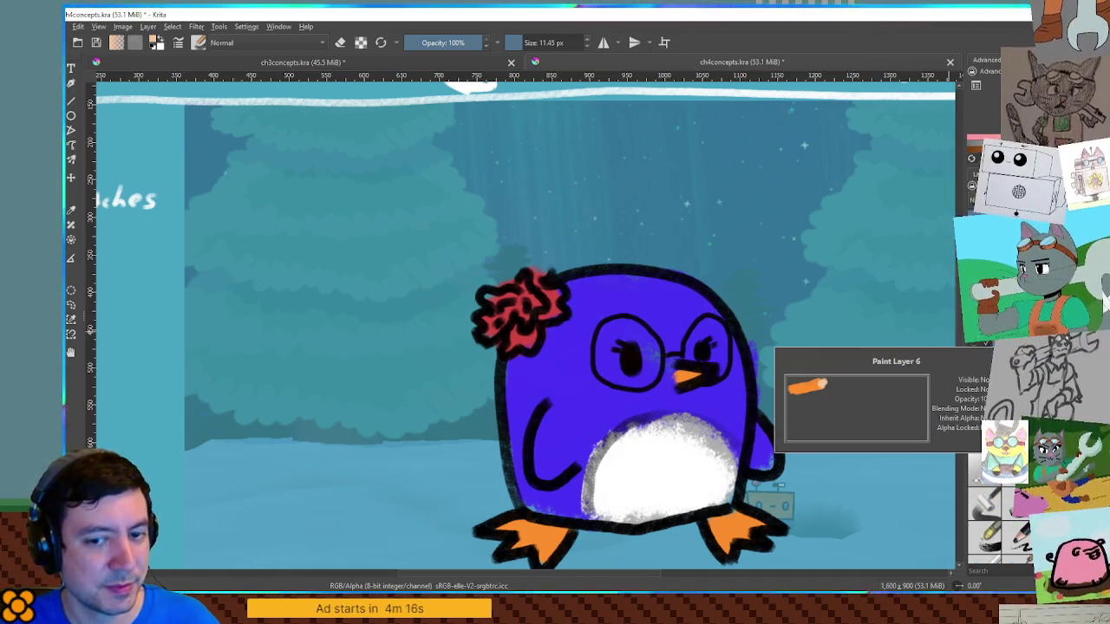
pyautogui.scroll(-1, 780, 317)
pyautogui.scroll(-2, 754, 317)
pyautogui.scroll(2, 755, 317)
pyautogui.scroll(1, 806, 341)
# Shift the view slightly around the right side of the penguin's head.
pyautogui.moveTo(806, 340); pyautogui.dragTo(799, 335)
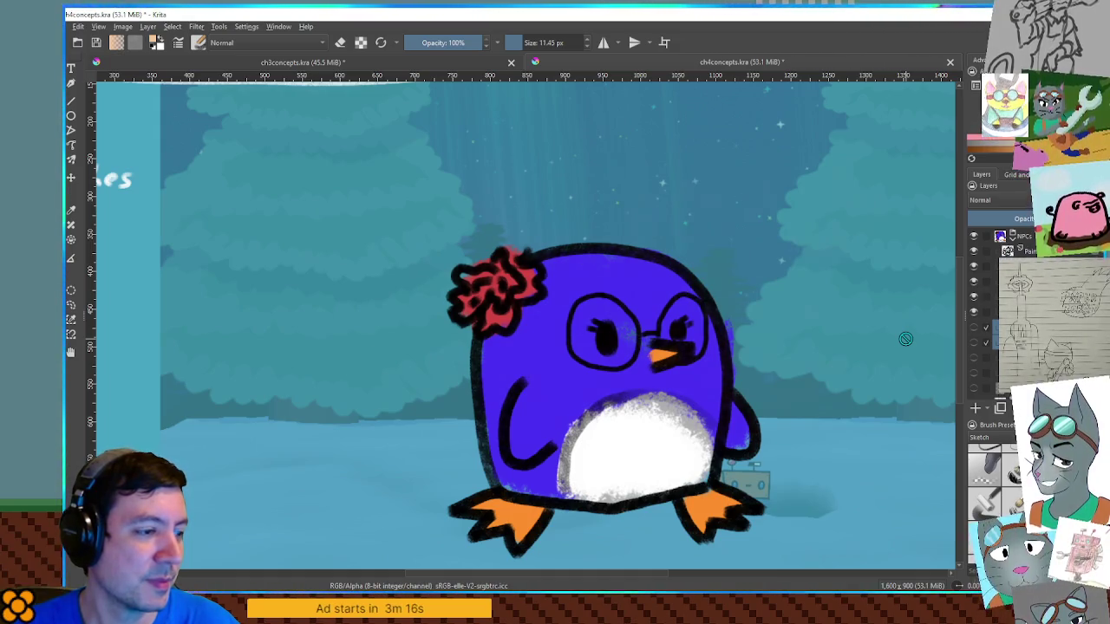
pyautogui.scroll(-3, 532, 417)
pyautogui.scroll(2, 613, 410)
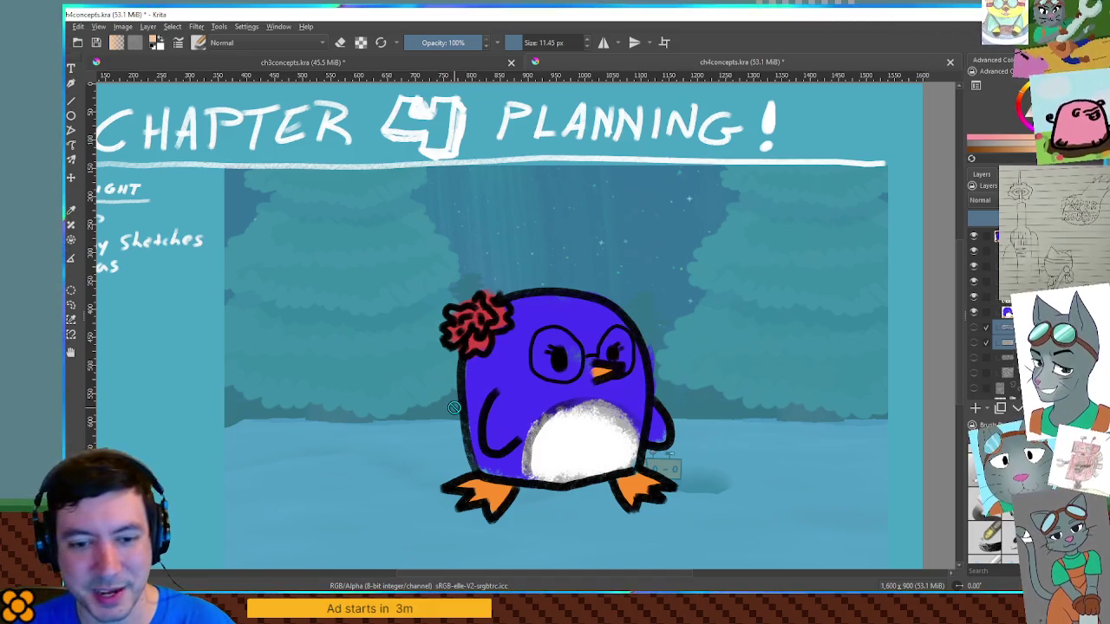
pyautogui.scroll(1, 454, 407)
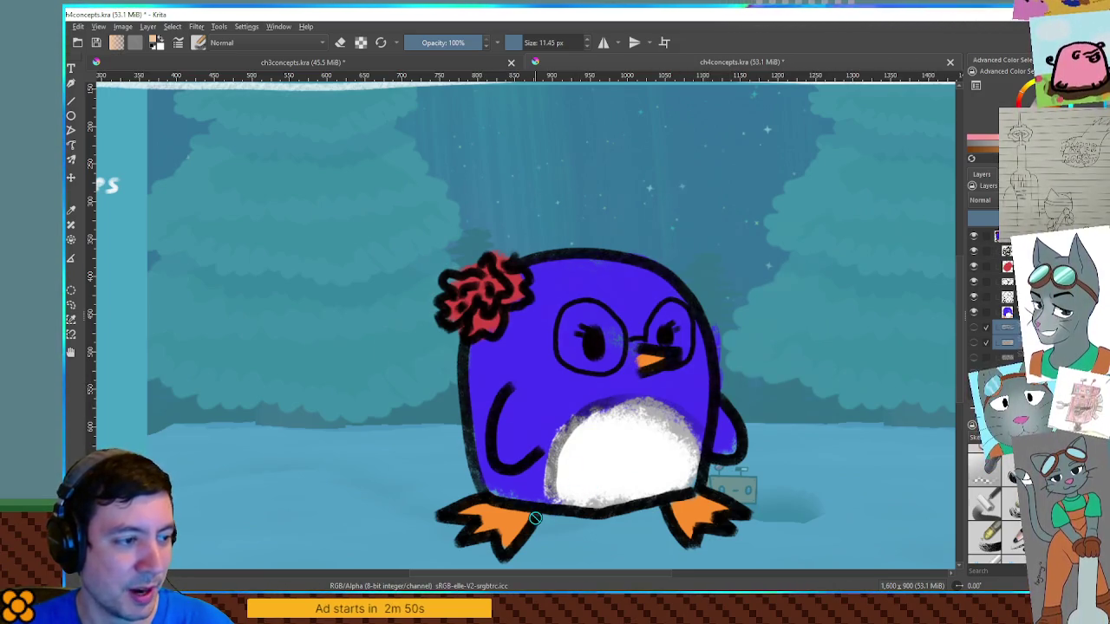
pyautogui.moveTo(561, 484); pyautogui.dragTo(590, 469)
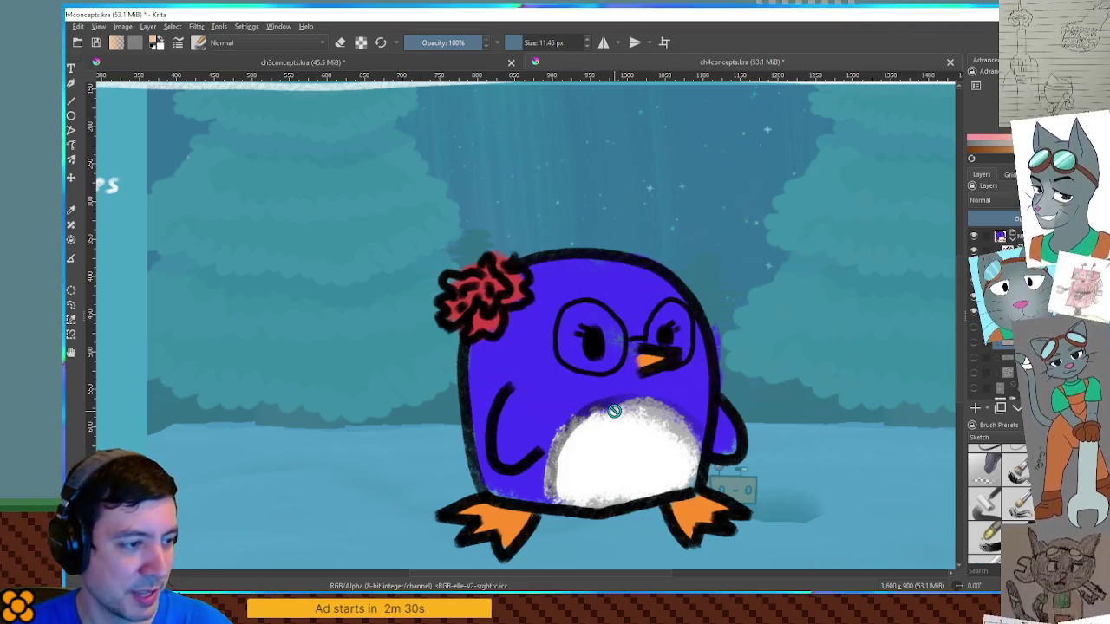
pyautogui.scroll(-3, 614, 411)
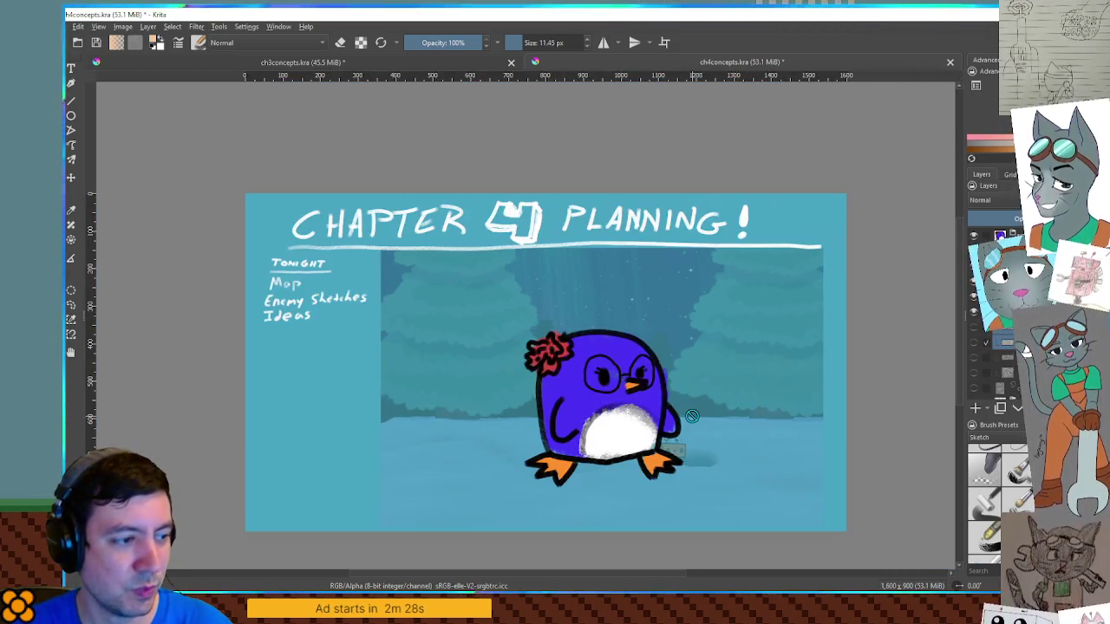
pyautogui.scroll(2, 690, 415)
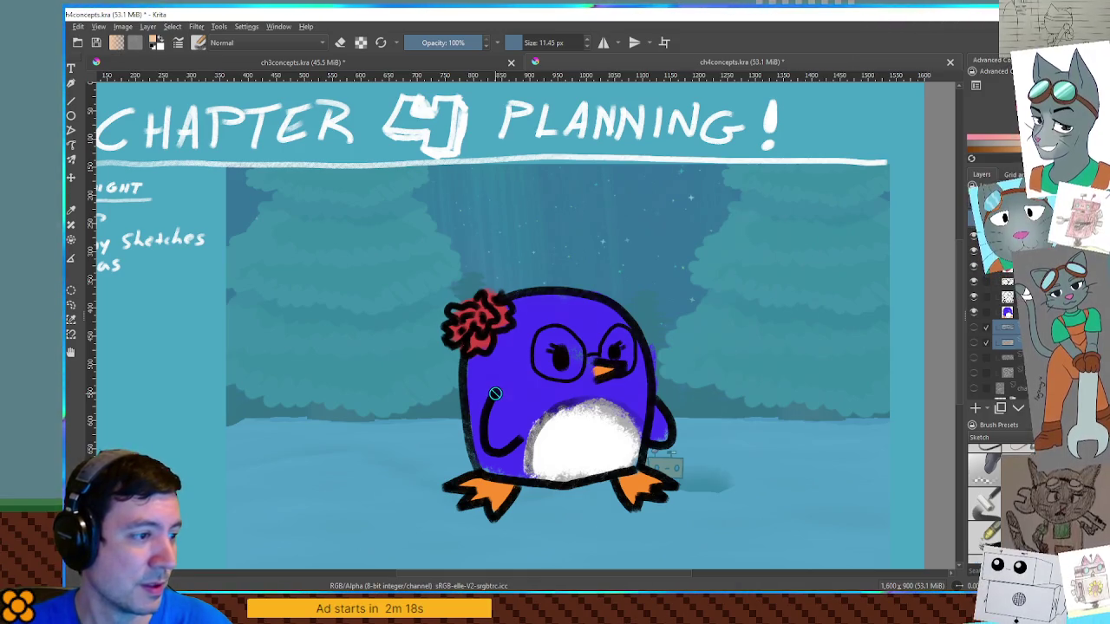
pyautogui.keyDown('ctrl'); pyautogui.scroll(2, 494, 394); pyautogui.keyUp('ctrl')
pyautogui.keyDown('ctrl'); pyautogui.scroll(1, 520, 381); pyautogui.keyUp('ctrl')
pyautogui.keyDown('ctrl'); pyautogui.scroll(-3, 538, 373); pyautogui.keyUp('ctrl')
pyautogui.keyDown('ctrl'); pyautogui.scroll(3, 572, 355); pyautogui.keyUp('ctrl')
pyautogui.keyDown('ctrl'); pyautogui.scroll(-2, 573, 355); pyautogui.keyUp('ctrl')
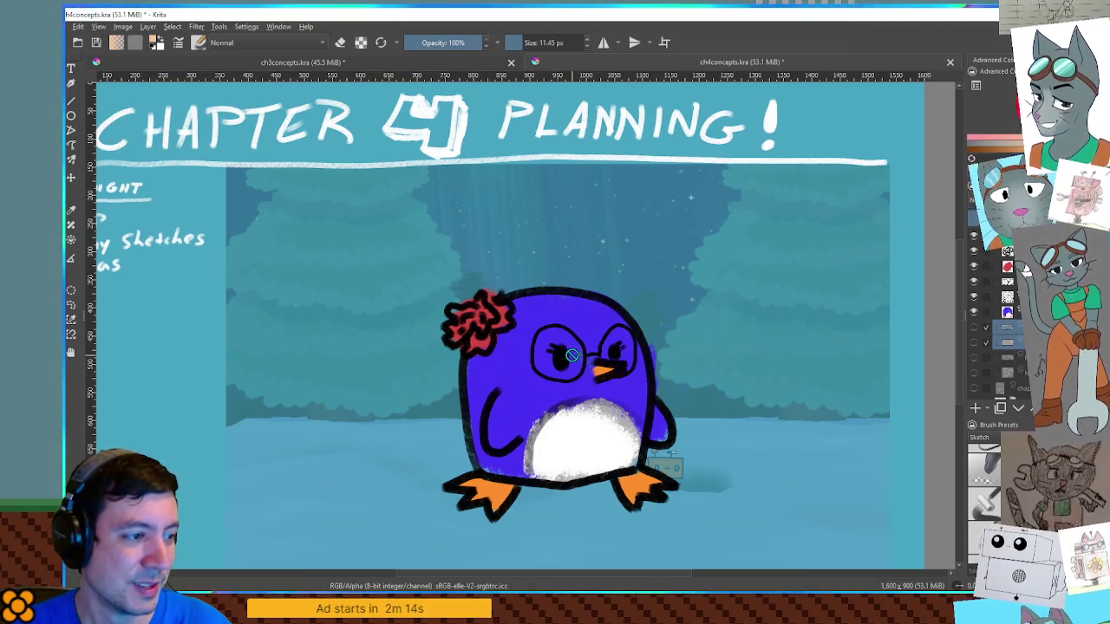
pyautogui.keyDown('ctrl'); pyautogui.scroll(2, 572, 355); pyautogui.keyUp('ctrl')
pyautogui.keyDown('ctrl'); pyautogui.scroll(-2, 572, 354); pyautogui.keyUp('ctrl')
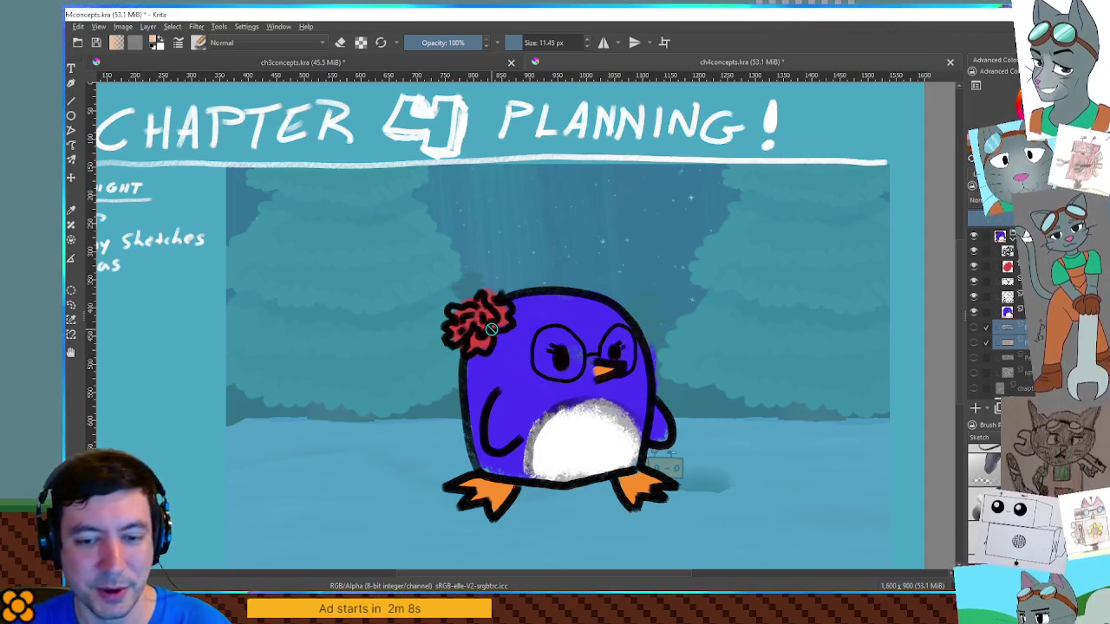
pyautogui.keyDown('ctrl'); pyautogui.scroll(2, 491, 329); pyautogui.keyUp('ctrl')
pyautogui.keyDown('ctrl'); pyautogui.scroll(-1, 555, 338); pyautogui.keyUp('ctrl')
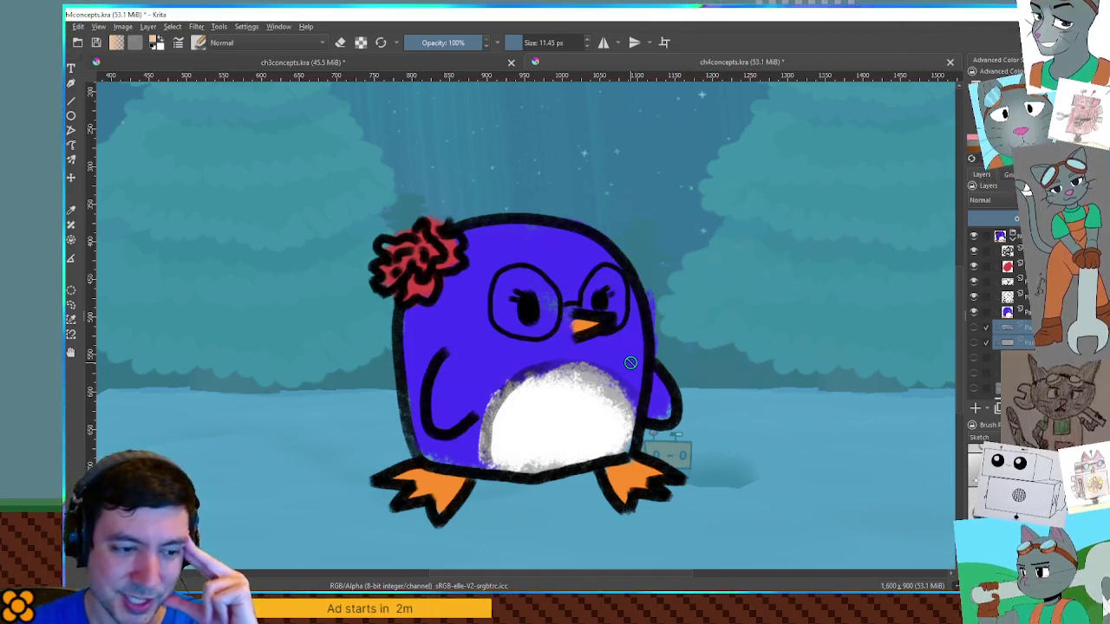
pyautogui.scroll(-5, 630, 364)
pyautogui.scroll(2, 631, 363)
pyautogui.scroll(2, 631, 363)
pyautogui.scroll(1, 630, 364)
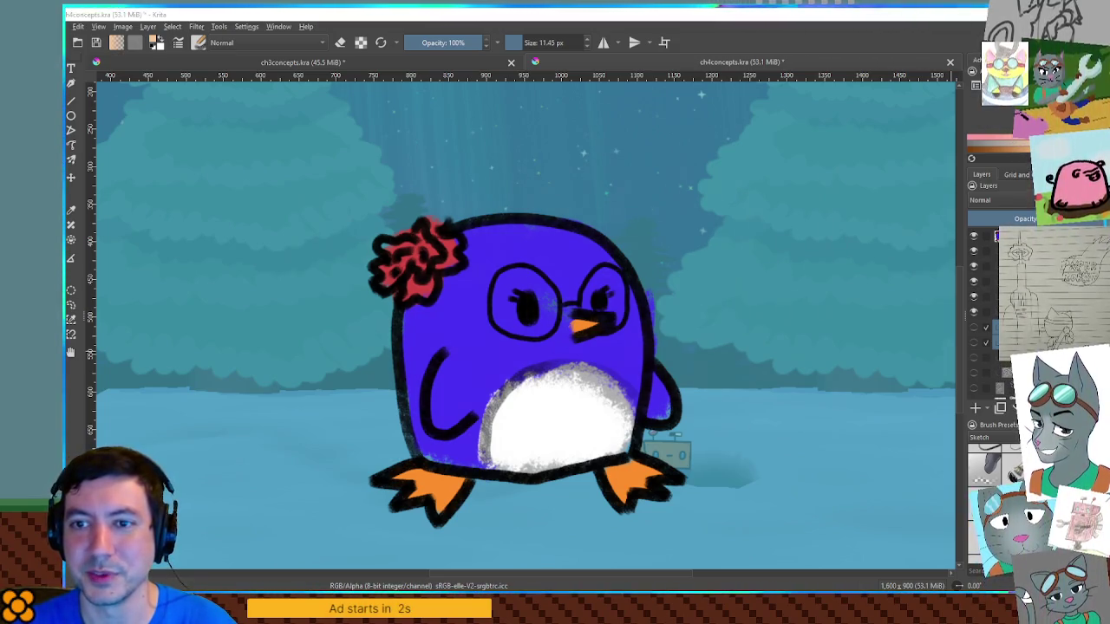
# Drag the YouTube window over Krita, widen it, and watch the Stardew one-day video before switching to Paper Robot.
pyautogui.moveTo(954, 252)
pyautogui.mouseDown()
pyautogui.moveTo(711, 258)
pyautogui.moveTo(690, 146)
pyautogui.moveTo(508, 195)
pyautogui.mouseUp()
pyautogui.moveTo(736, 232); pyautogui.dragTo(999, 233)
pyautogui.moveTo(726, 189); pyautogui.dragTo(687, 161)
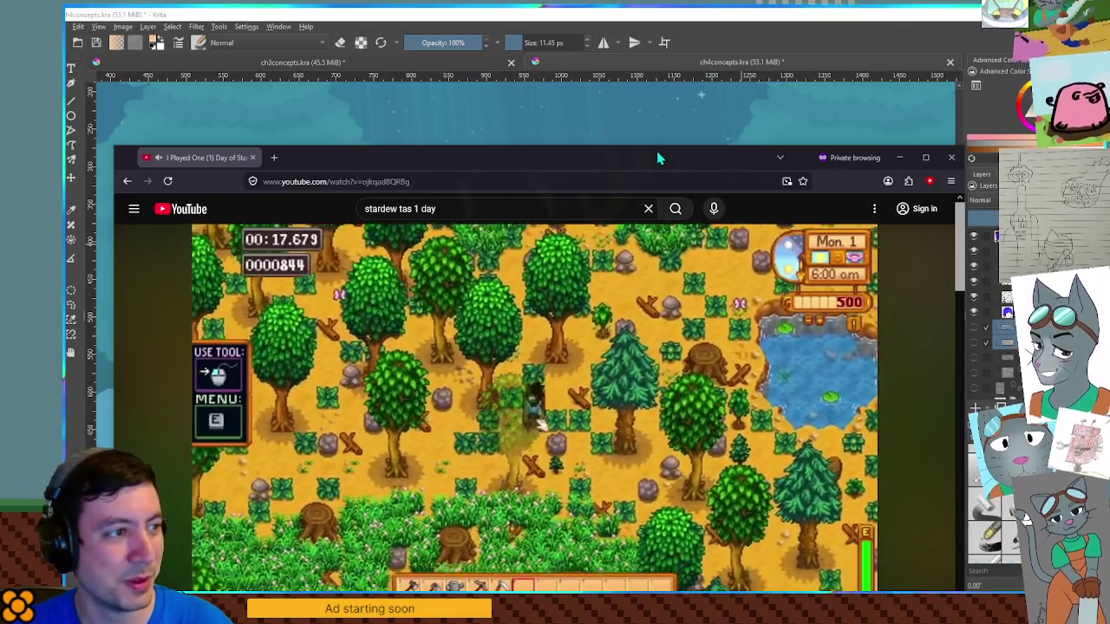
pyautogui.moveTo(657, 154)
pyautogui.mouseDown()
pyautogui.moveTo(657, 202)
pyautogui.moveTo(628, 56)
pyautogui.mouseUp()
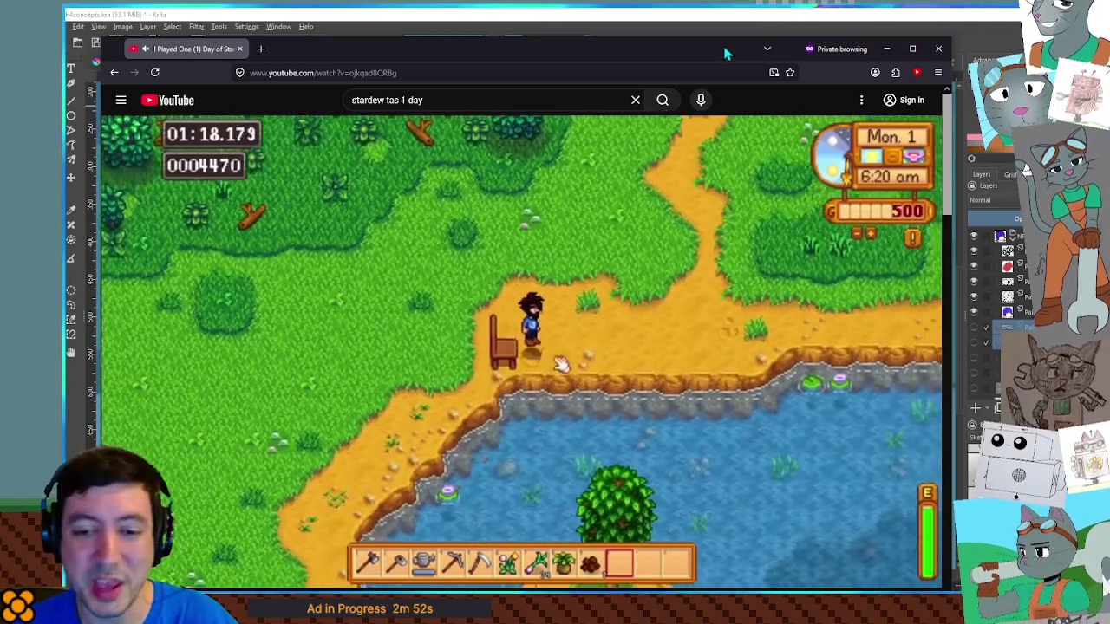
pyautogui.hotkey('alt', 'Tab')
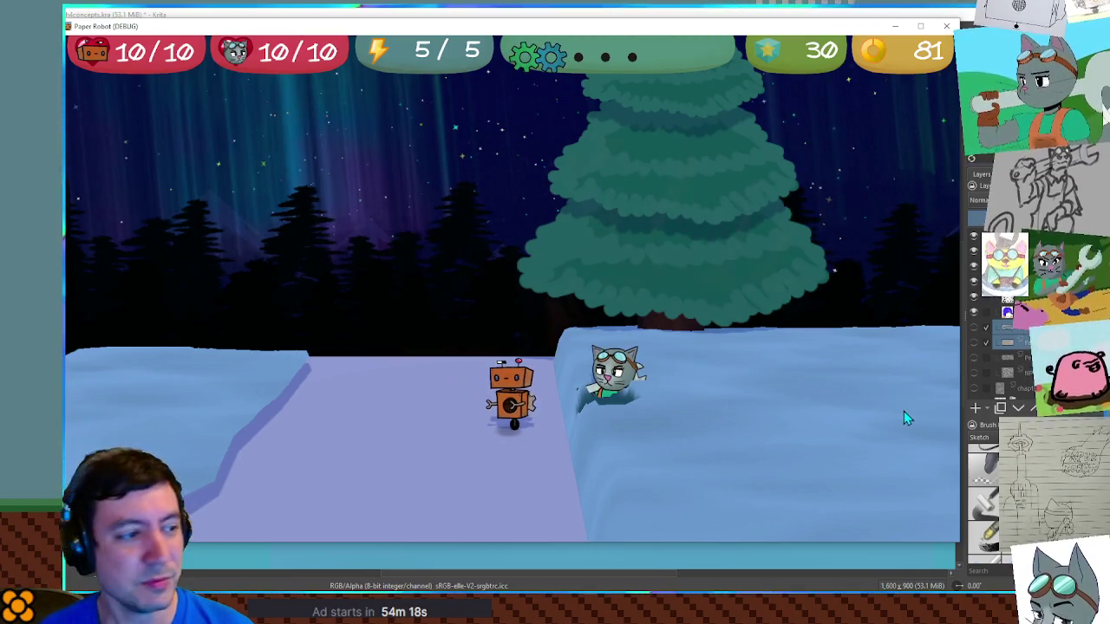
# Walk the robot left to free the cat, then right onto the snow cliff, and bring Krita back.
pyautogui.press('Left')
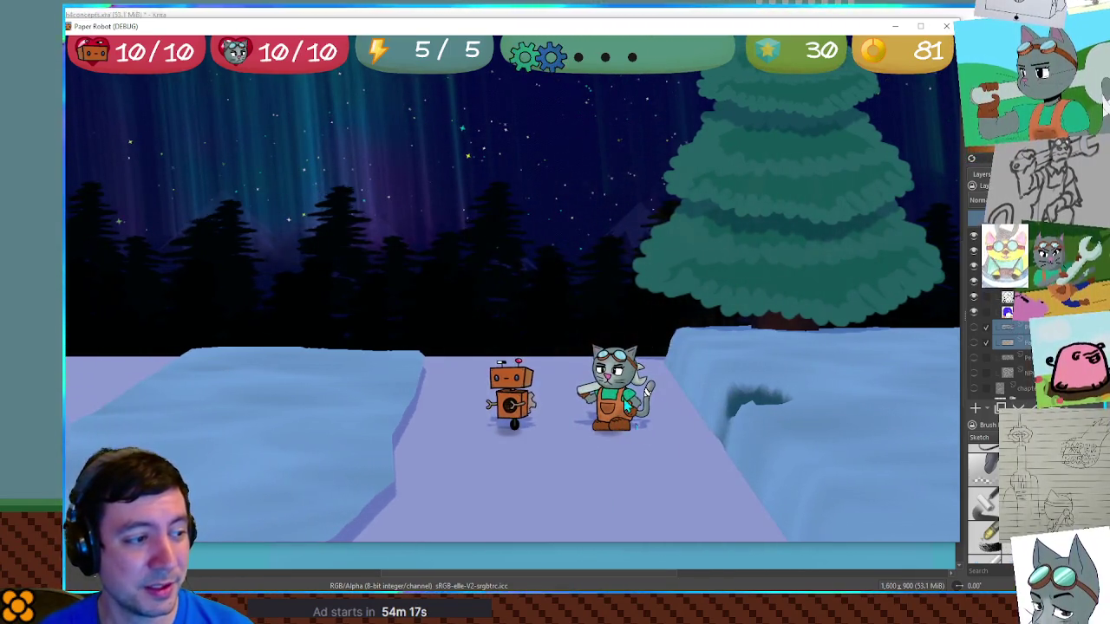
pyautogui.press('Left')
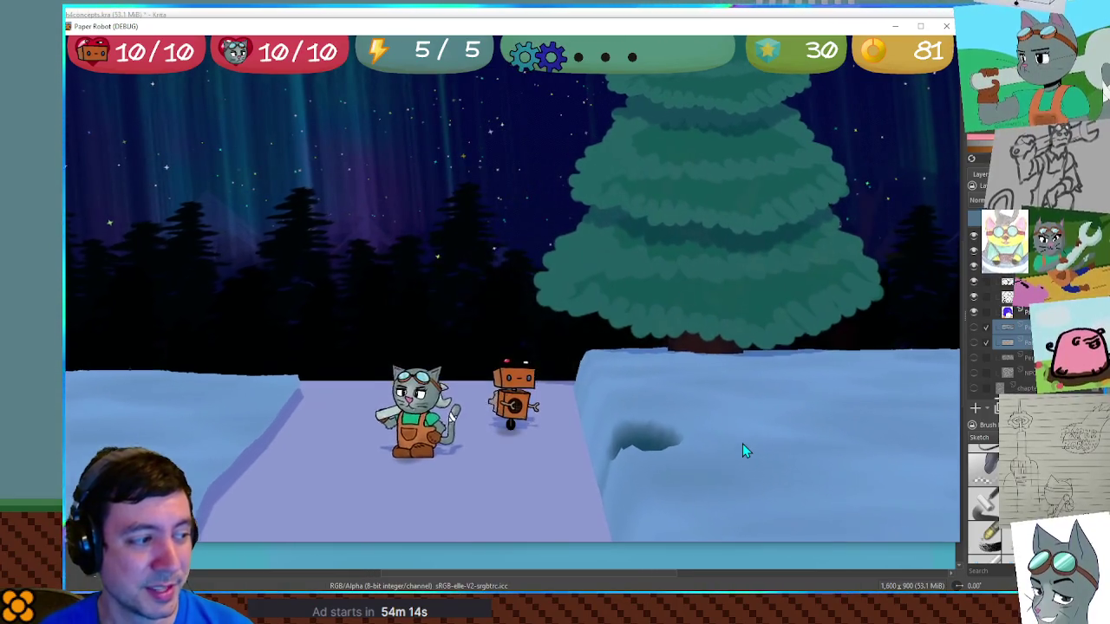
pyautogui.press('Right')
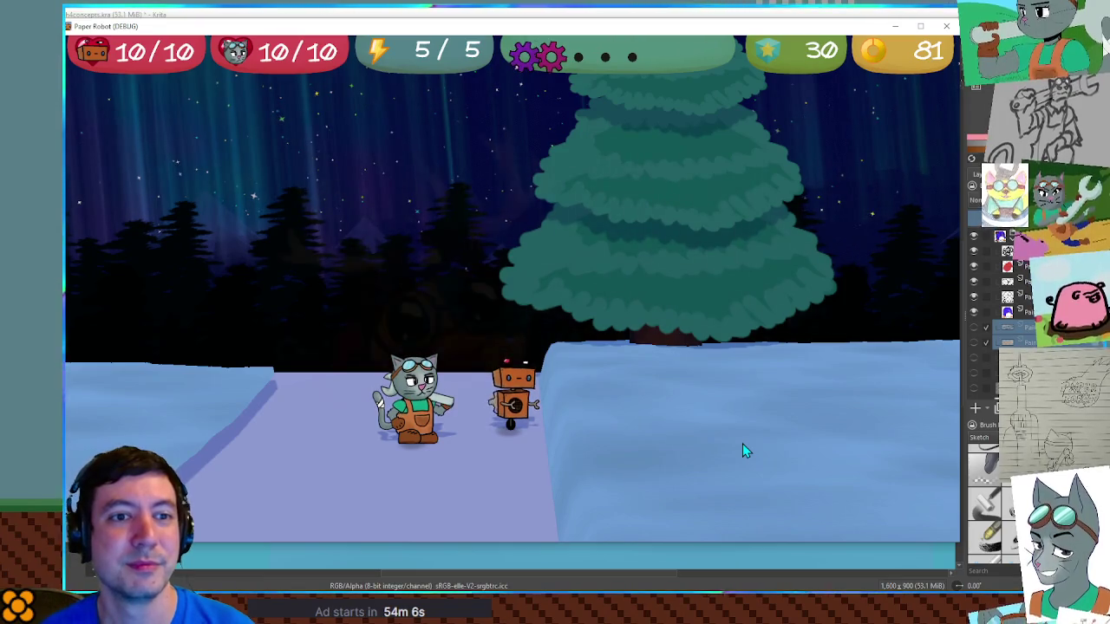
pyautogui.press('Right')
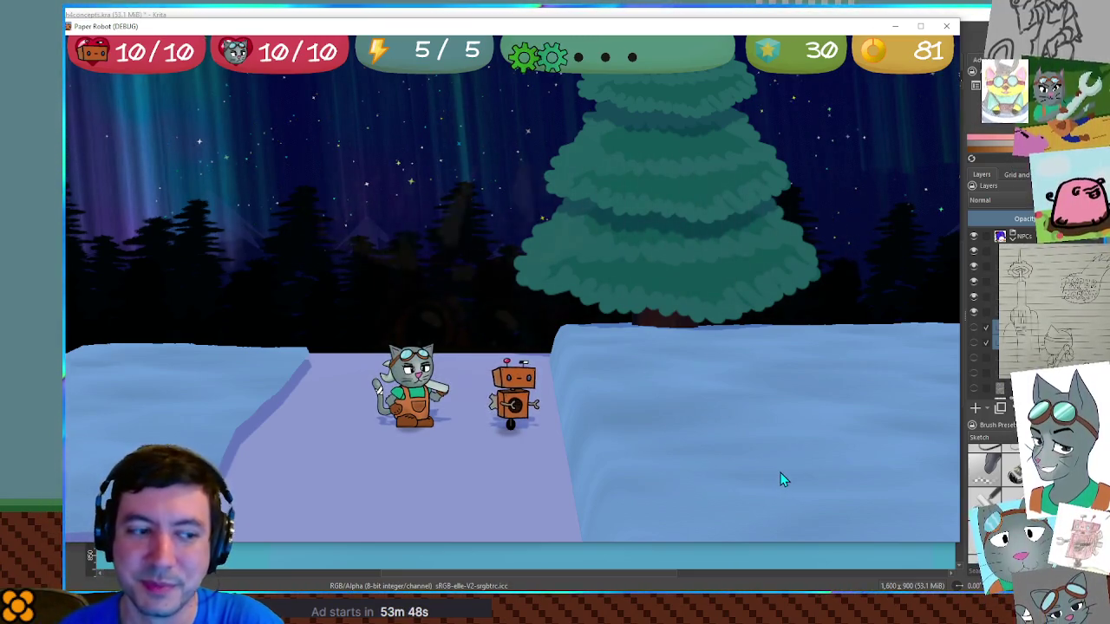
pyautogui.click(930, 581)
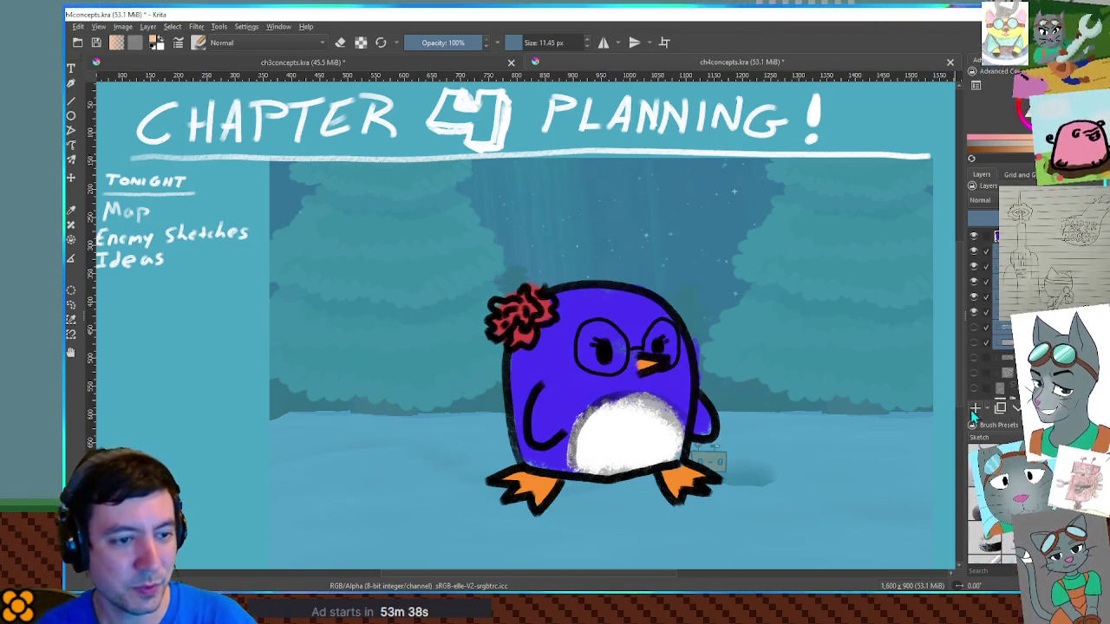
pyautogui.click(972, 258)
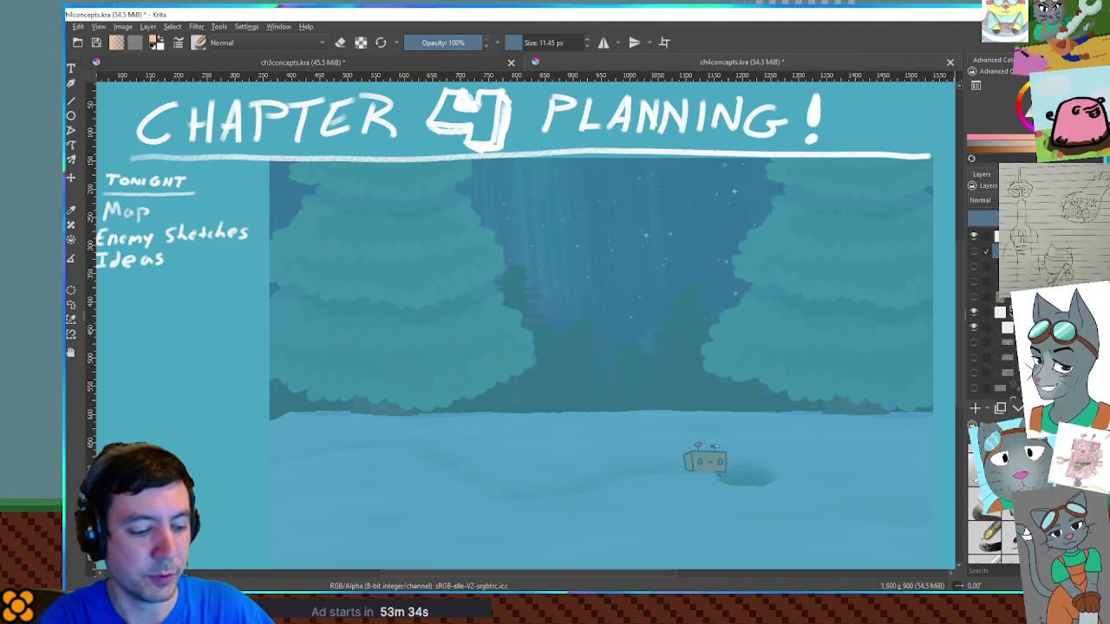
pyautogui.hotkey('ctrl', 's')
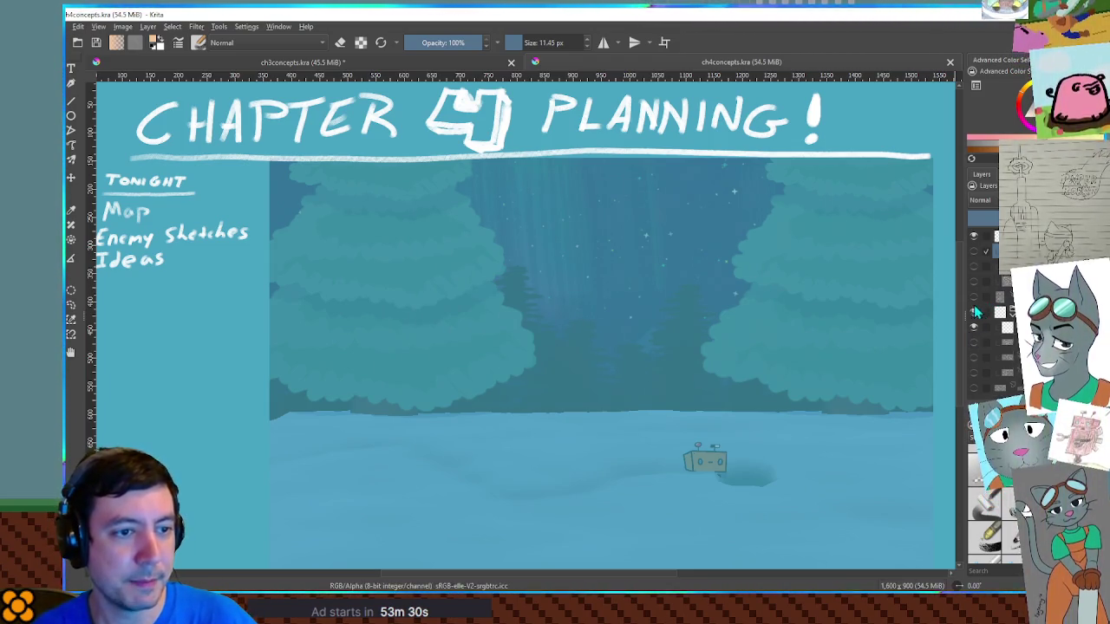
pyautogui.click(974, 341)
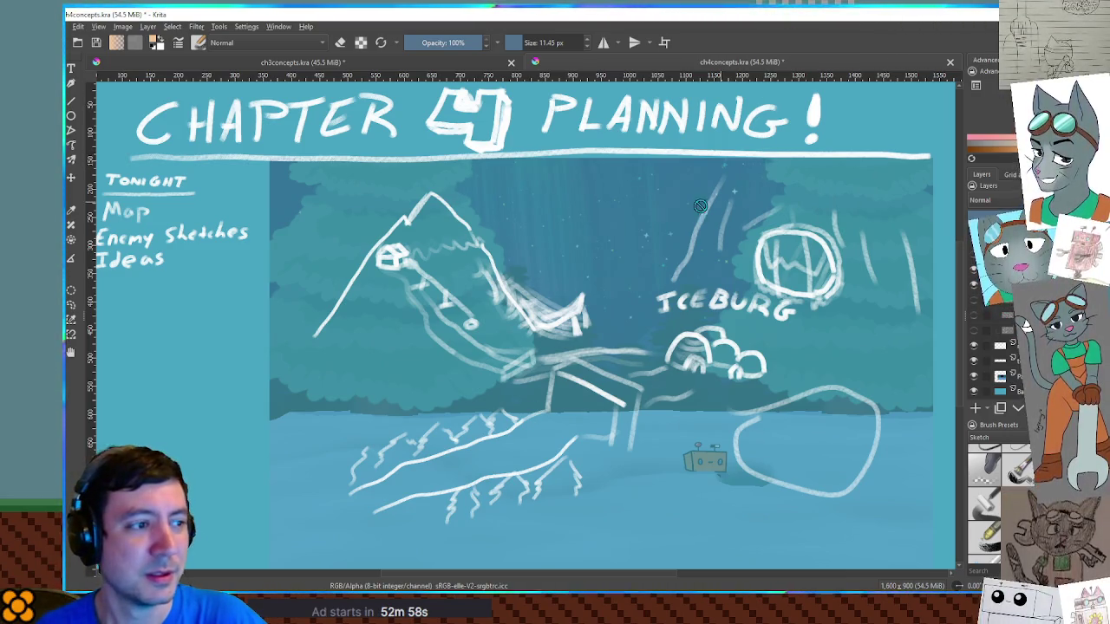
pyautogui.moveTo(670, 209); pyautogui.dragTo(688, 199)
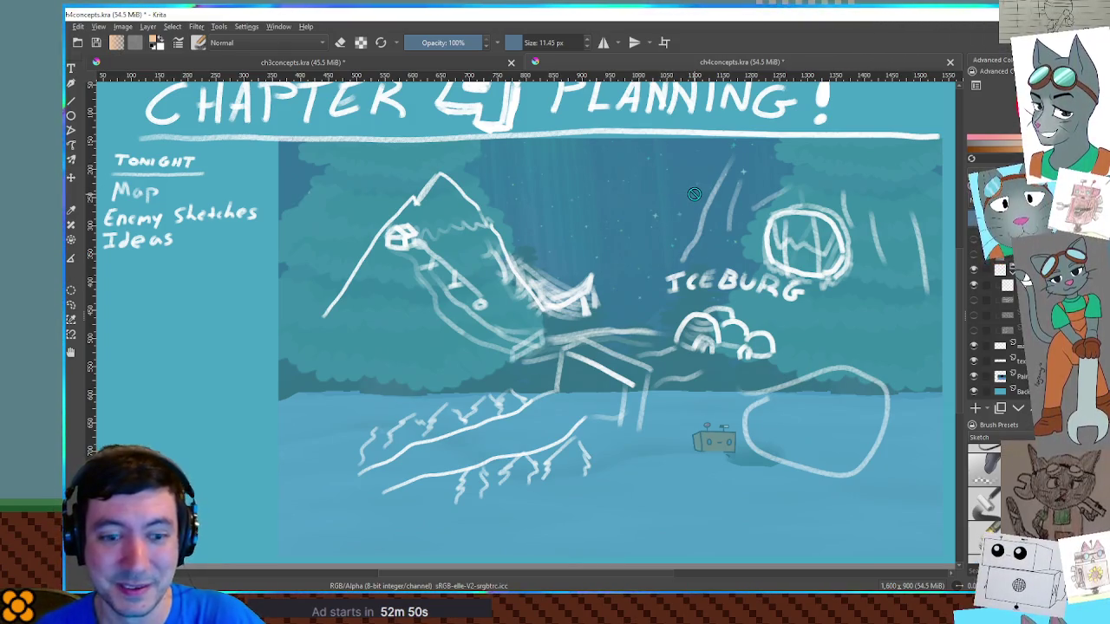
pyautogui.moveTo(709, 216); pyautogui.dragTo(700, 214)
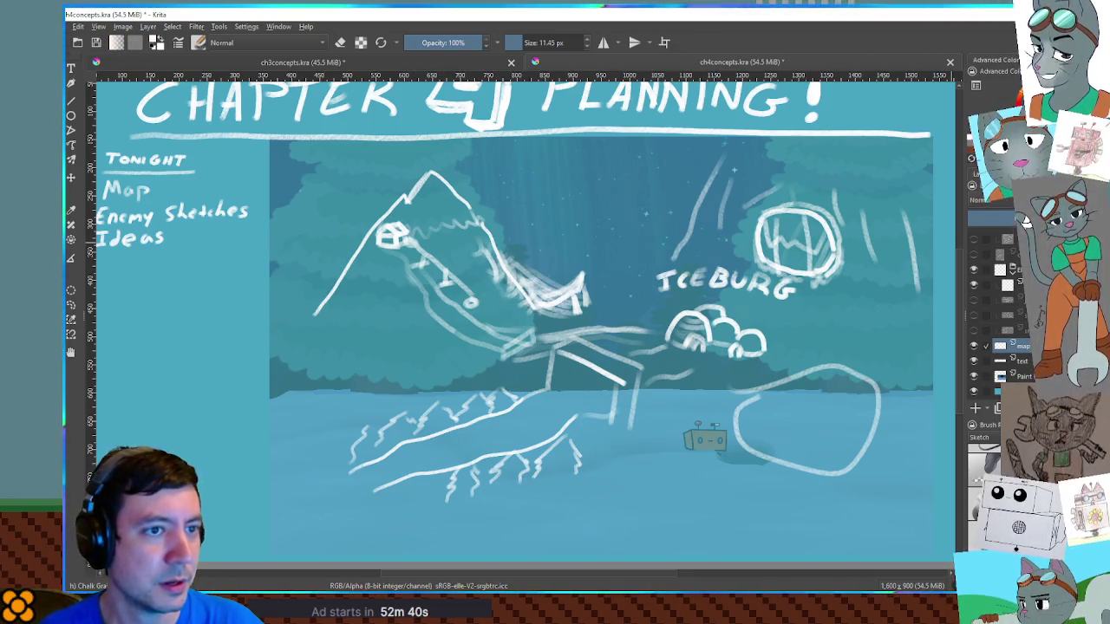
pyautogui.moveTo(375, 492); pyautogui.dragTo(602, 399)
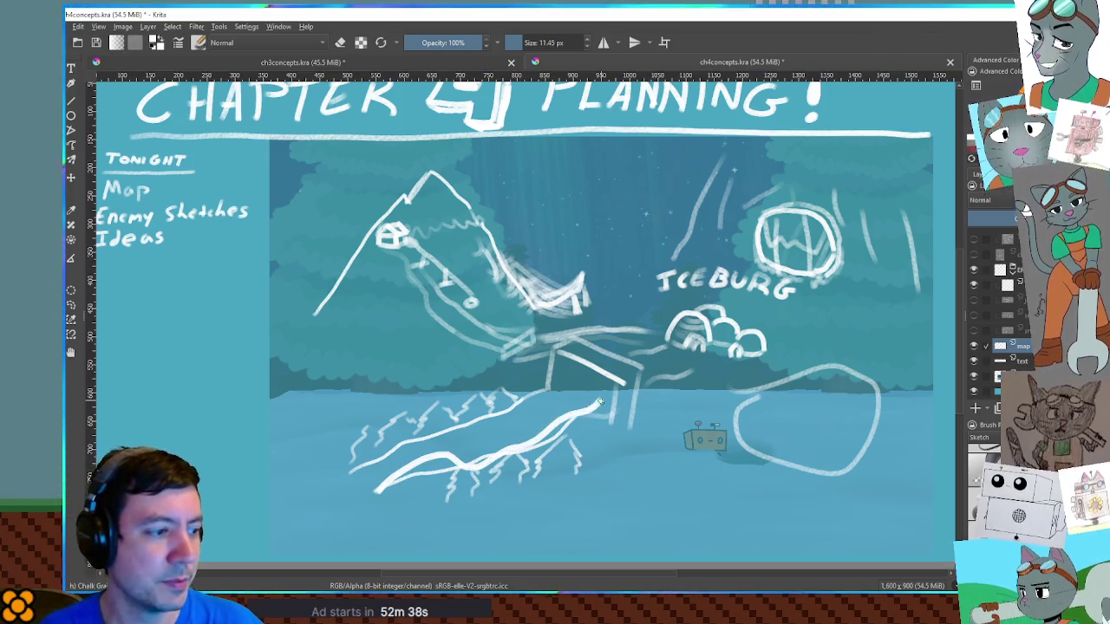
pyautogui.hotkey('ctrl', 'z')
pyautogui.hotkey('ctrl', 'z')
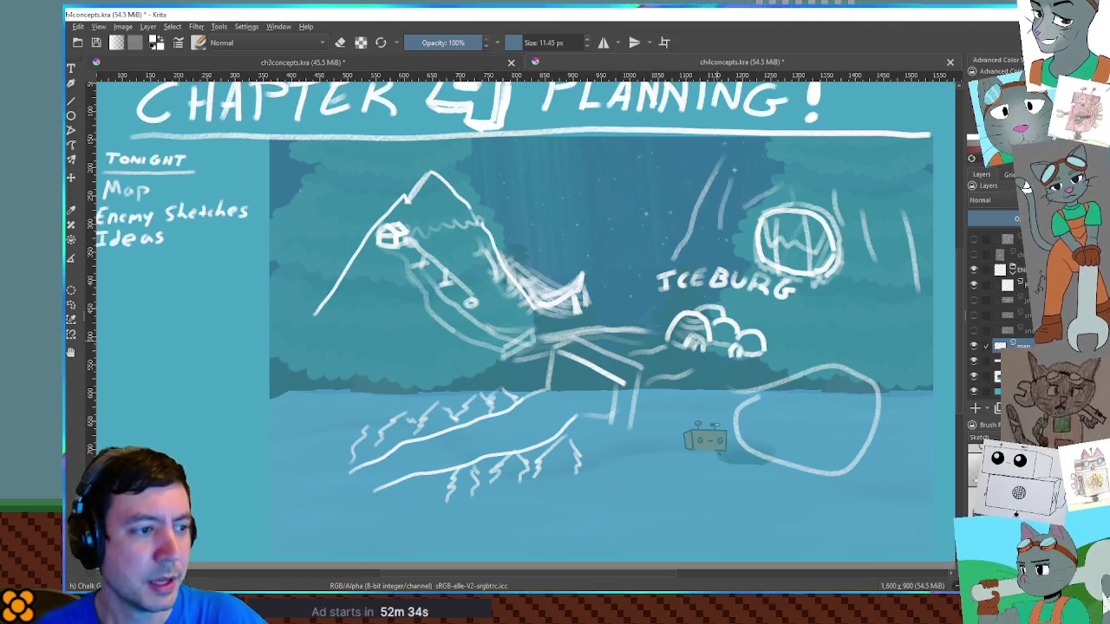
pyautogui.moveTo(690, 299); pyautogui.dragTo(763, 278)
pyautogui.hotkey('ctrl', 'z')
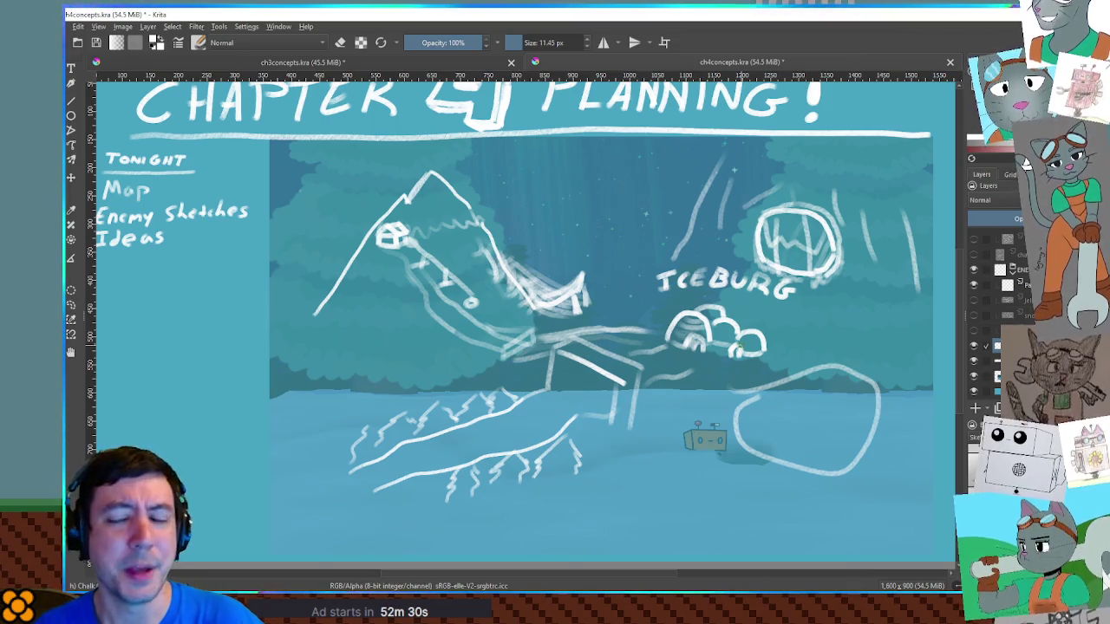
pyautogui.moveTo(733, 359)
pyautogui.mouseDown()
pyautogui.moveTo(845, 379)
pyautogui.moveTo(832, 433)
pyautogui.moveTo(823, 416)
pyautogui.moveTo(815, 421)
pyautogui.moveTo(858, 451)
pyautogui.mouseUp()
pyautogui.hotkey('ctrl', 'z')
pyautogui.hotkey('ctrl', 'z')
pyautogui.hotkey('ctrl', 'z')
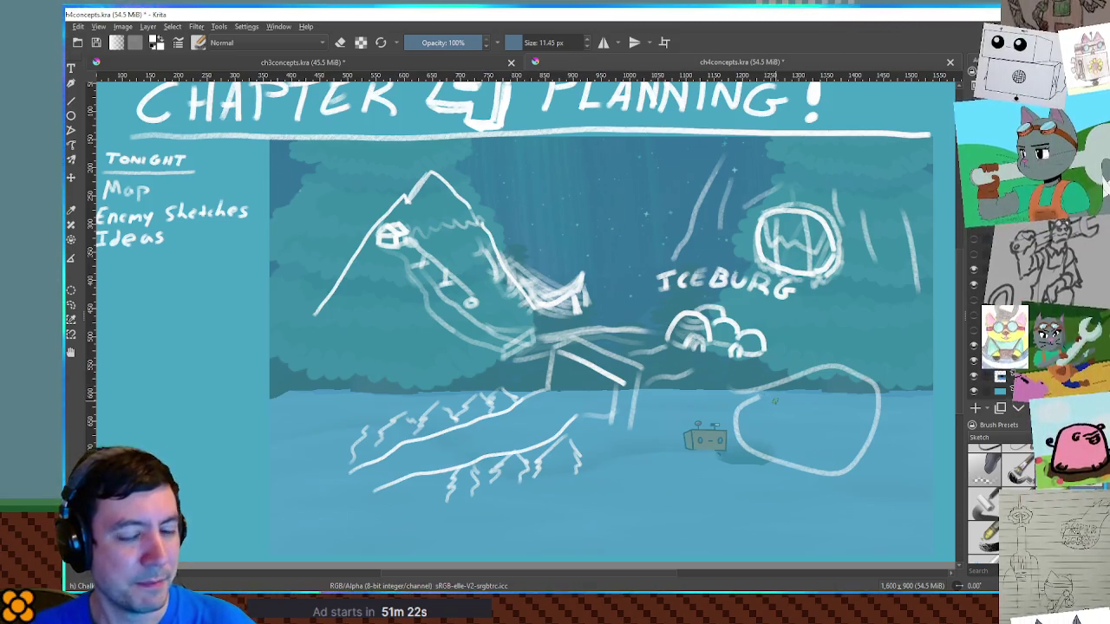
pyautogui.moveTo(819, 373)
pyautogui.mouseDown()
pyautogui.moveTo(753, 471)
pyautogui.moveTo(893, 446)
pyautogui.mouseUp()
pyautogui.hotkey('ctrl', 'z')
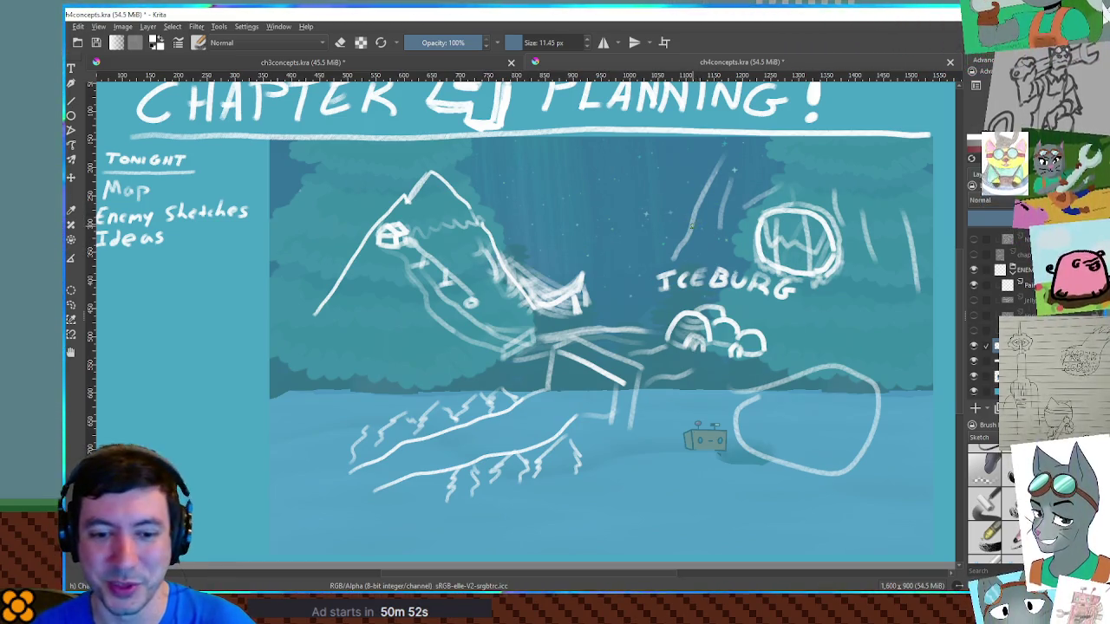
pyautogui.moveTo(867, 371); pyautogui.dragTo(861, 374)
pyautogui.hotkey('ctrl', 'z')
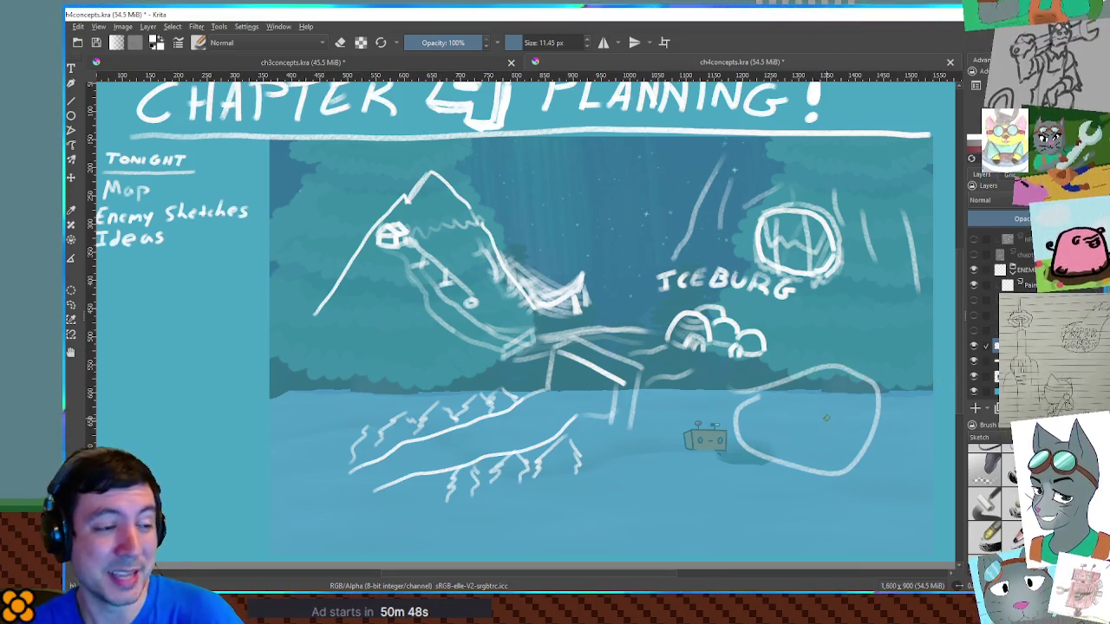
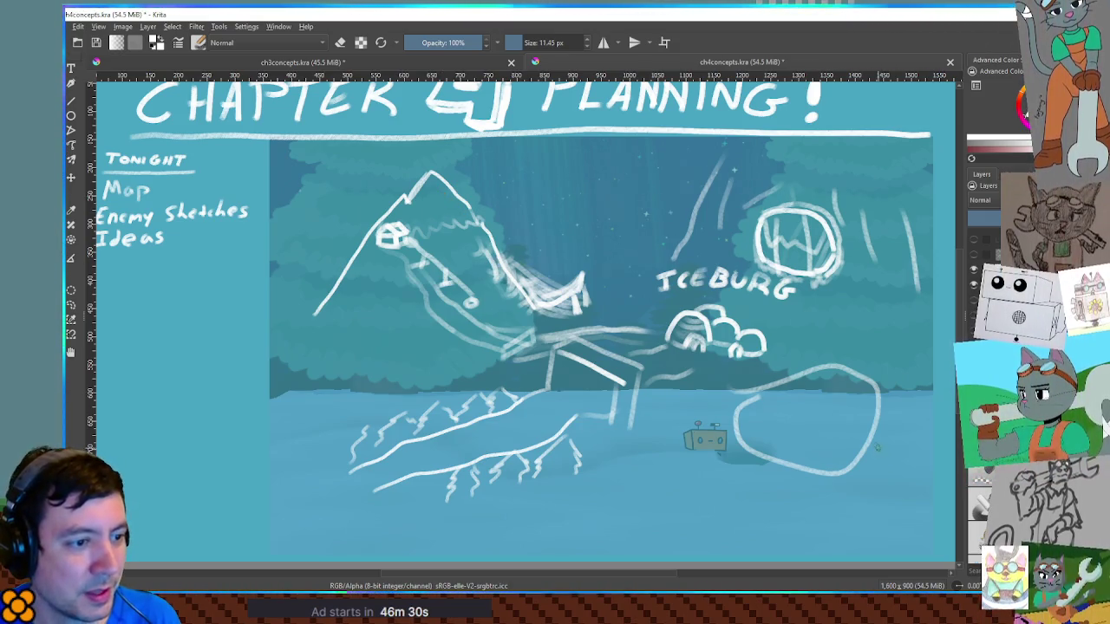
# Hand-letter POND? in white inside the lower-right oval after undoing a trial spiral, then outline a box beside the clouds.
pyautogui.moveTo(853, 373); pyautogui.dragTo(815, 429)
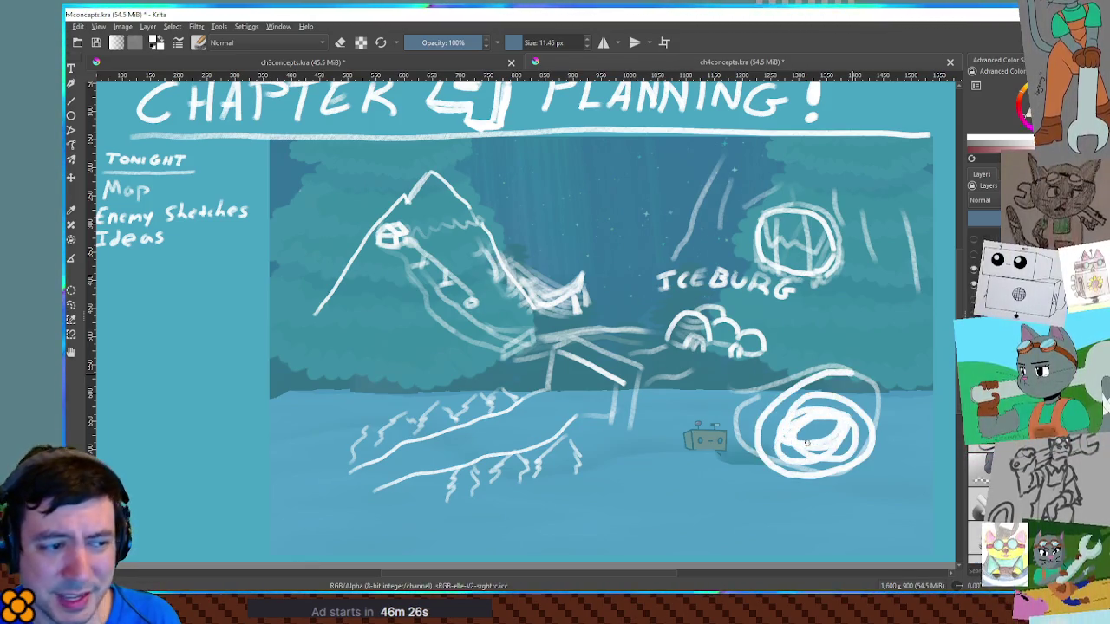
pyautogui.hotkey('ctrl', 'z')
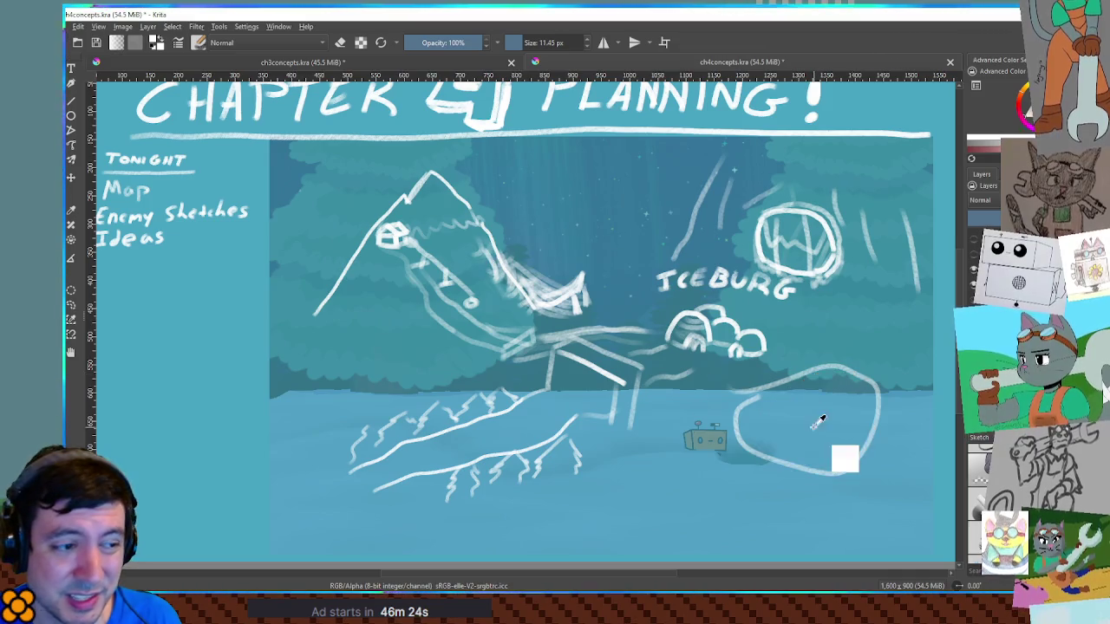
pyautogui.moveTo(764, 411)
pyautogui.mouseDown()
pyautogui.moveTo(764, 430)
pyautogui.moveTo(797, 415)
pyautogui.moveTo(813, 426)
pyautogui.moveTo(860, 417)
pyautogui.mouseUp()
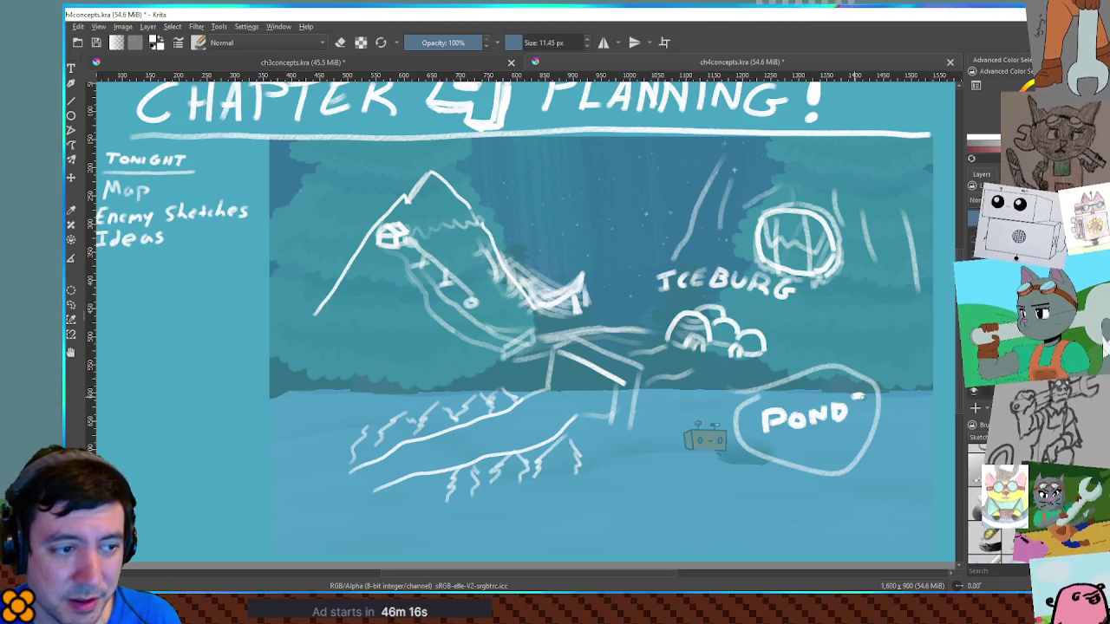
pyautogui.click(861, 422)
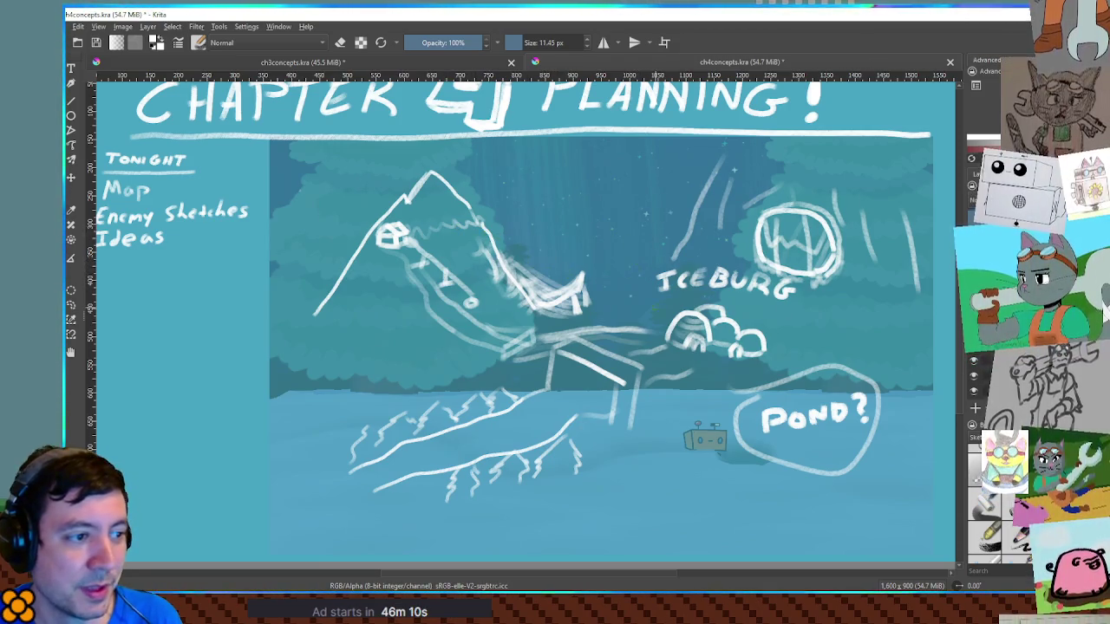
pyautogui.moveTo(609, 303)
pyautogui.mouseDown()
pyautogui.moveTo(650, 302)
pyautogui.moveTo(676, 321)
pyautogui.moveTo(622, 325)
pyautogui.moveTo(642, 303)
pyautogui.mouseUp()
pyautogui.hotkey('ctrl', 'z')
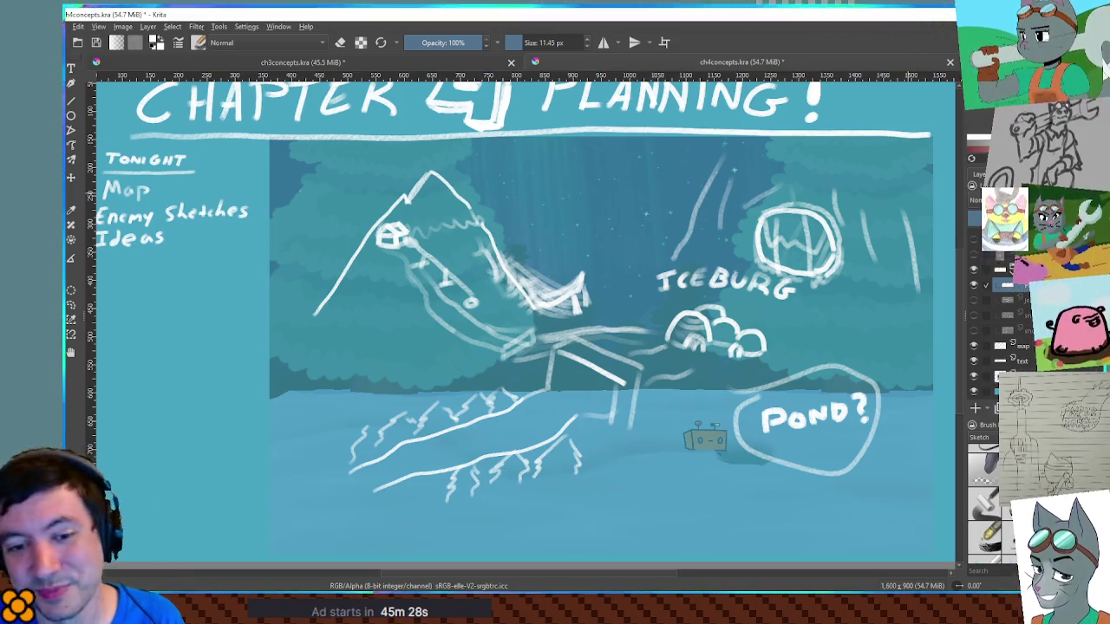
pyautogui.moveTo(763, 221); pyautogui.dragTo(882, 185)
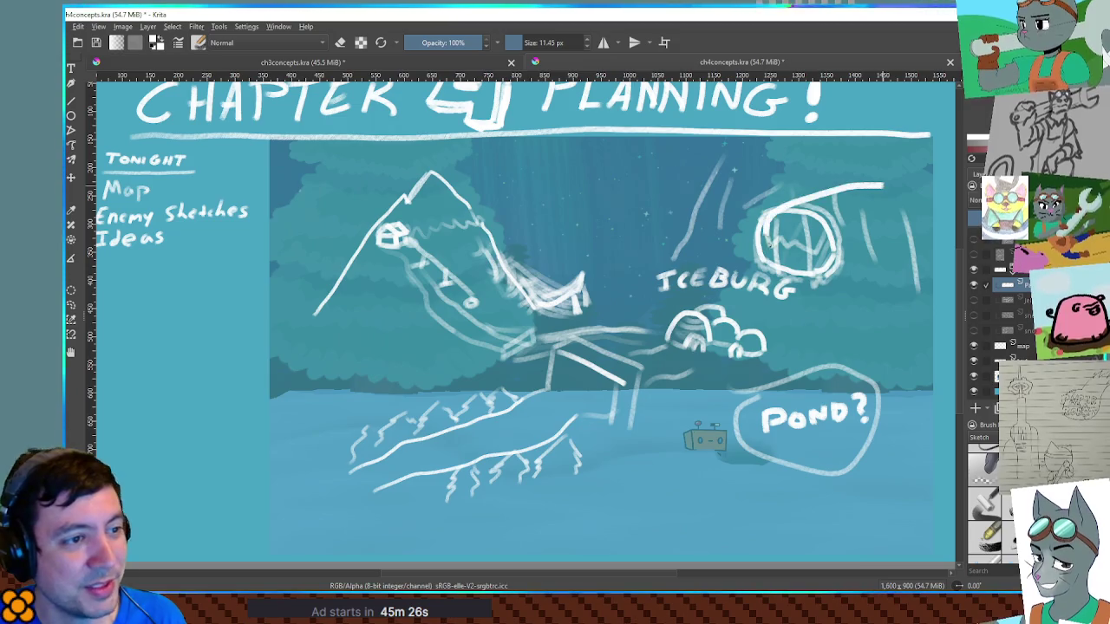
pyautogui.hotkey('ctrl', 'z')
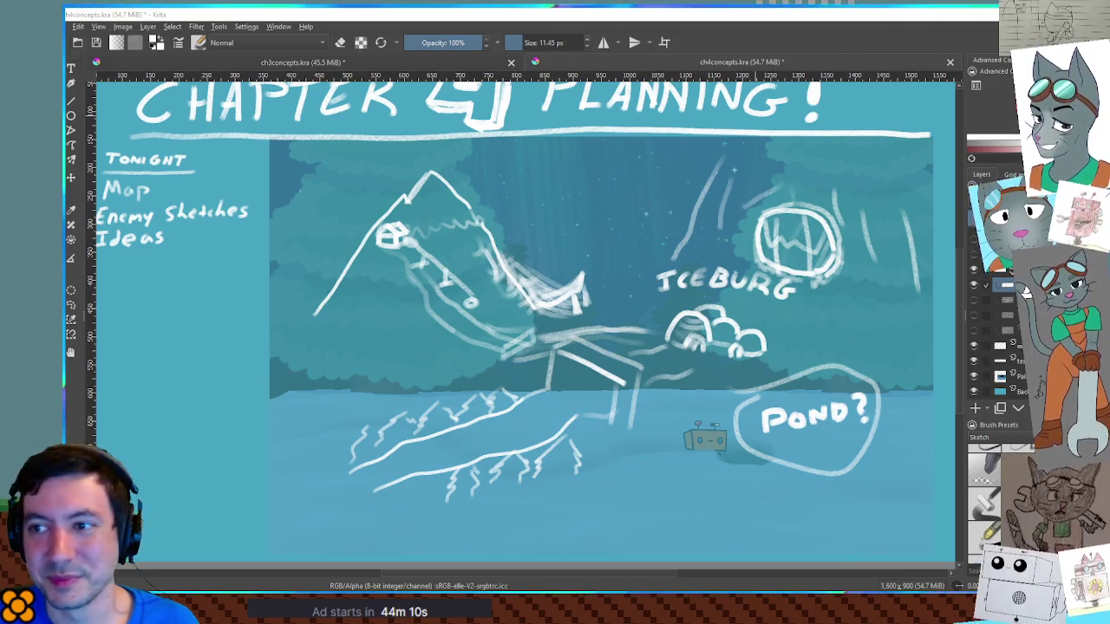
# Try and undo trial strokes over the mountain, around the igloo and the lower-left slope.
pyautogui.moveTo(520, 304); pyautogui.dragTo(534, 316)
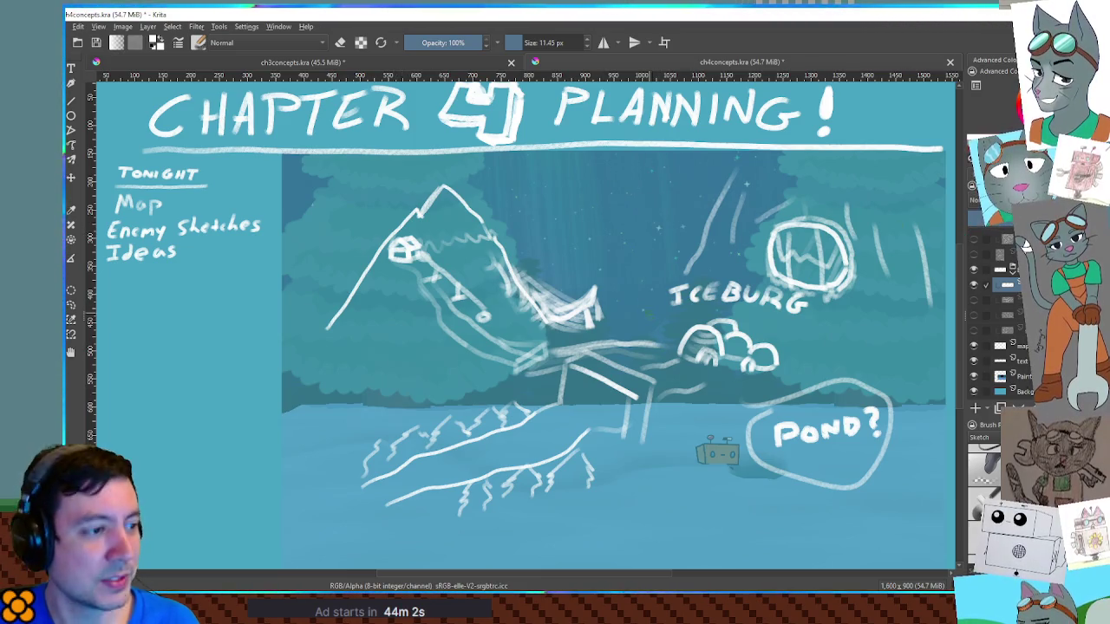
pyautogui.moveTo(373, 212); pyautogui.dragTo(680, 227)
pyautogui.hotkey('ctrl', 'z')
pyautogui.moveTo(698, 314); pyautogui.dragTo(794, 346)
pyautogui.hotkey('ctrl', 'z')
pyautogui.moveTo(598, 369); pyautogui.dragTo(625, 390)
pyautogui.hotkey('ctrl', 'z')
# Circle POND? with a tight oval, discard a stray long stroke, and save ch4concepts.kra.
pyautogui.moveTo(852, 352); pyautogui.dragTo(921, 452)
pyautogui.hotkey('ctrl', 'z')
pyautogui.moveTo(855, 382); pyautogui.dragTo(763, 394)
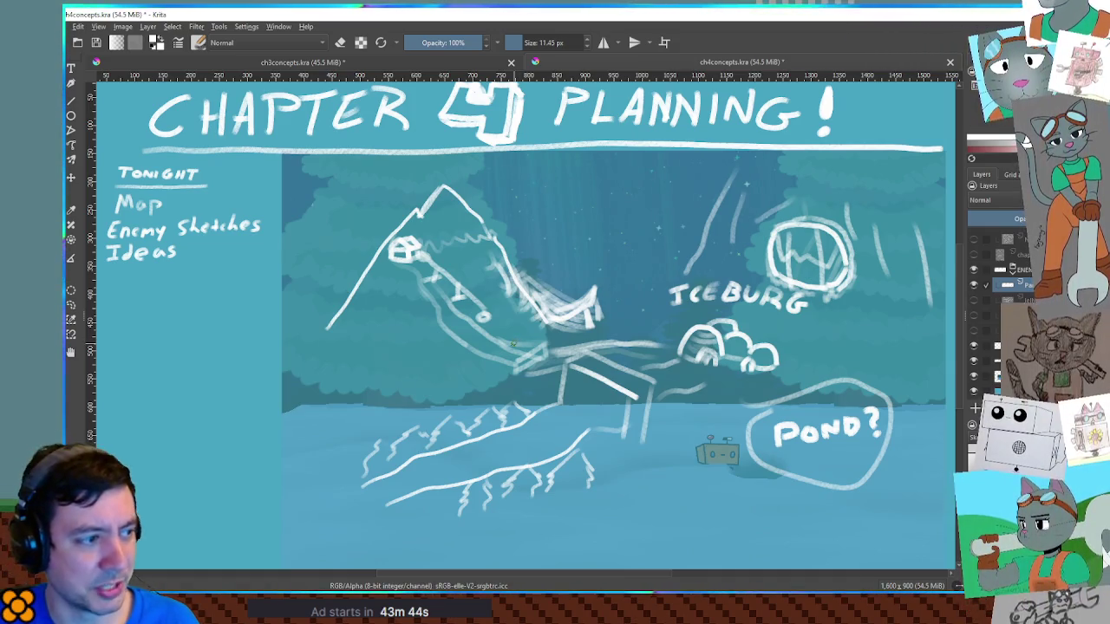
pyautogui.moveTo(483, 486); pyautogui.dragTo(659, 394)
pyautogui.hotkey('ctrl', 'z')
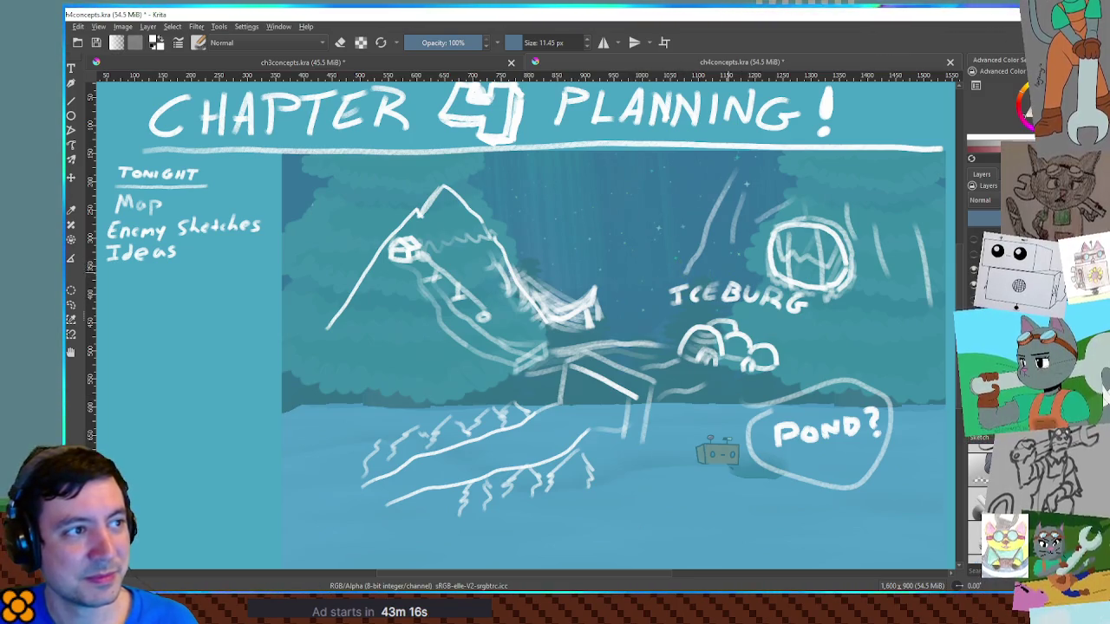
pyautogui.hotkey('ctrl', 's')
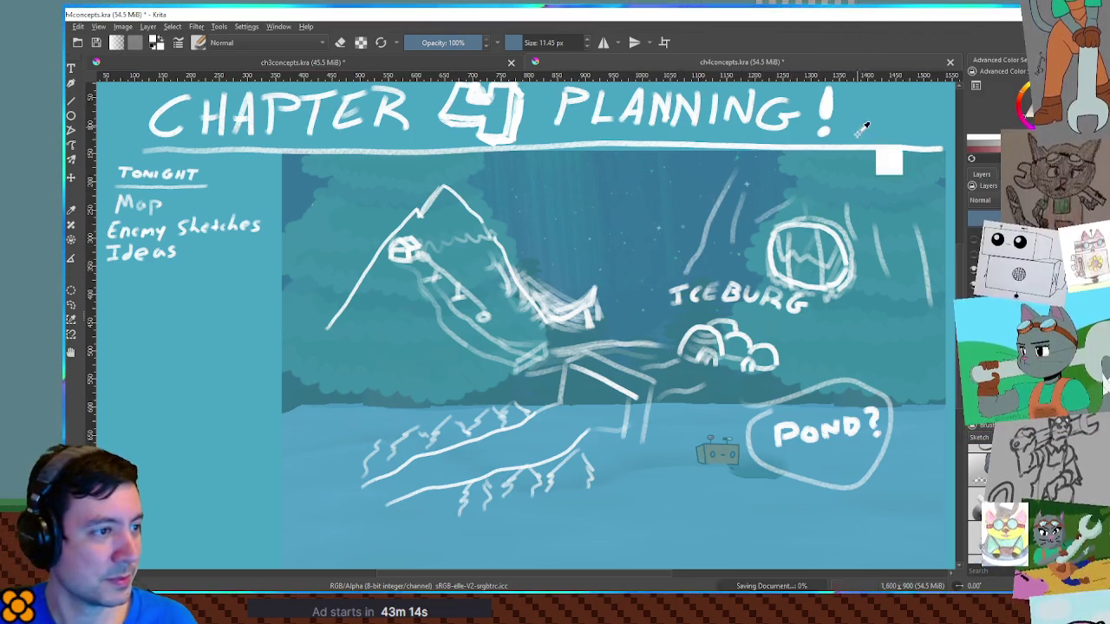